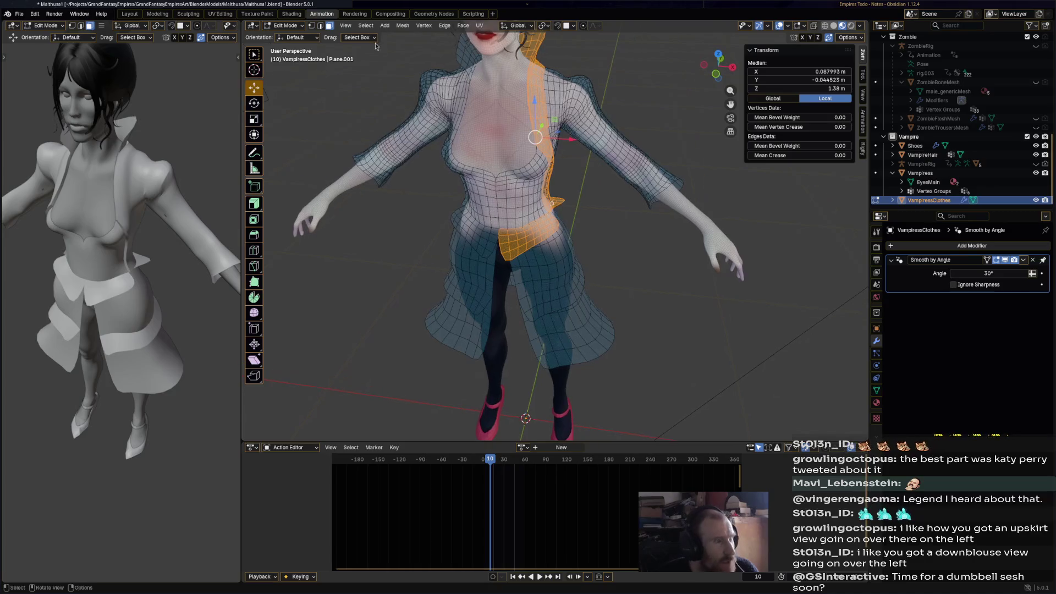
# Mirror the coat face selection across X with Extend on, so both sides are selected
pyautogui.click(366, 25)
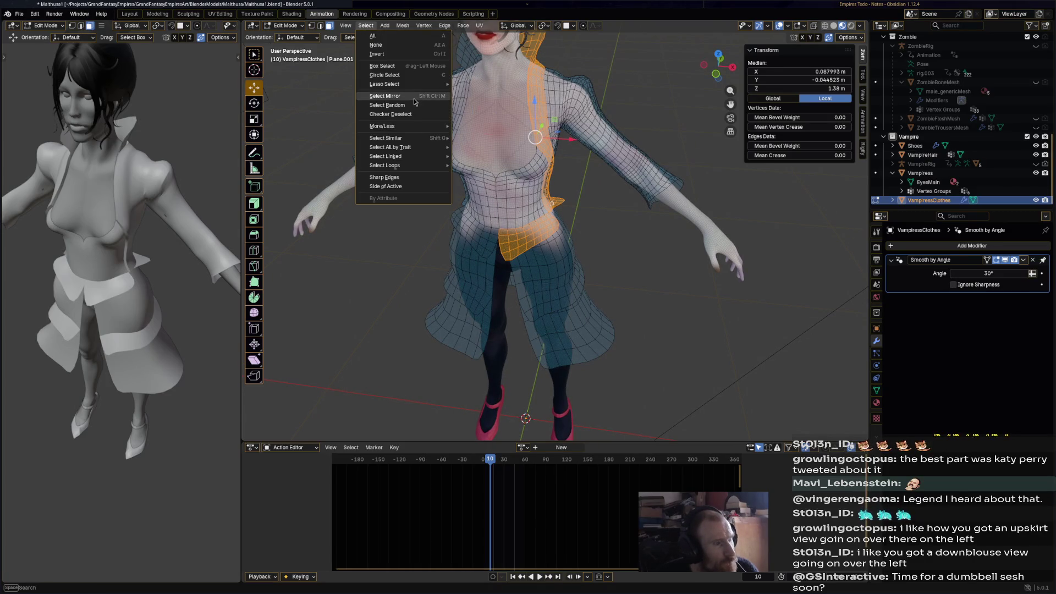
pyautogui.click(396, 102)
pyautogui.click(357, 430)
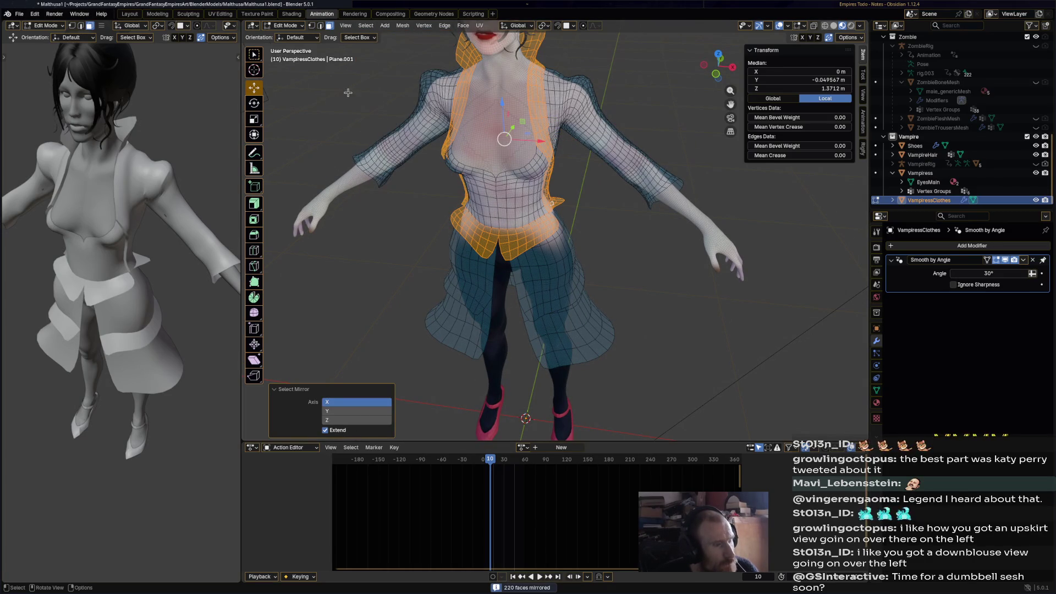
pyautogui.moveTo(435, 152)
pyautogui.mouseDown(button='middle')
pyautogui.moveTo(1045, 126)
pyautogui.moveTo(2, 56)
pyautogui.mouseUp(button='middle')
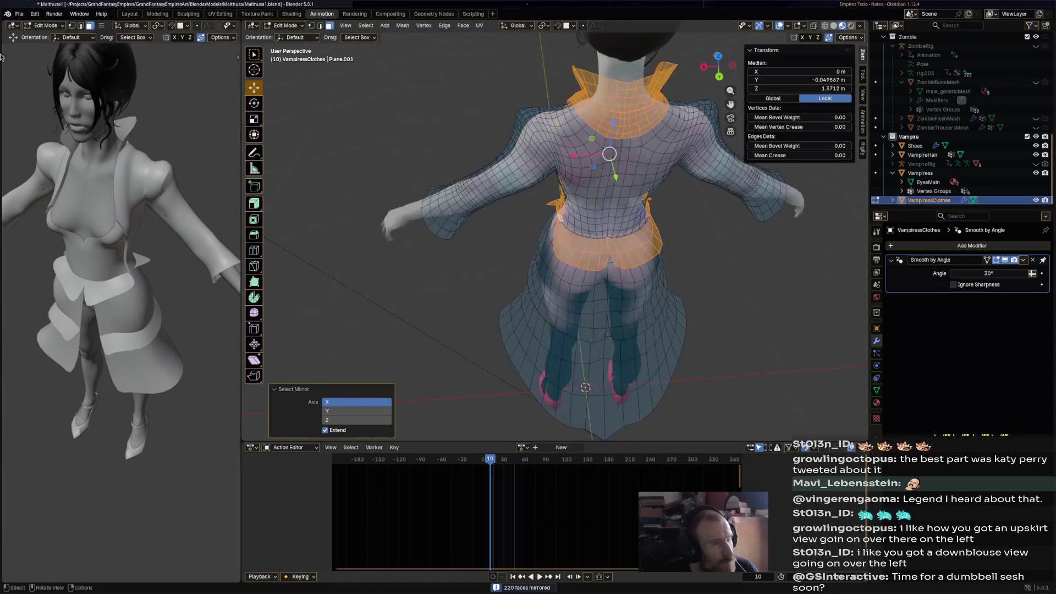
pyautogui.click(275, 26)
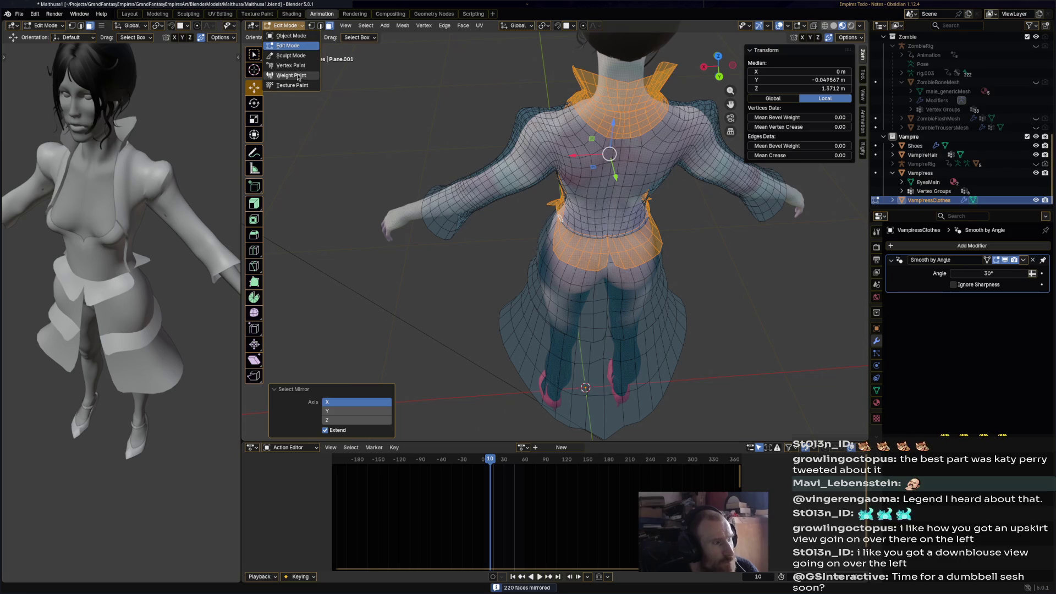
# Switch the coat to Vertex Paint with the Airbrush brush and its Tool settings shown
pyautogui.click(289, 70)
pyautogui.moveTo(385, 88)
pyautogui.mouseDown(button='middle')
pyautogui.moveTo(622, 87)
pyautogui.moveTo(315, 19)
pyautogui.mouseUp(button='middle')
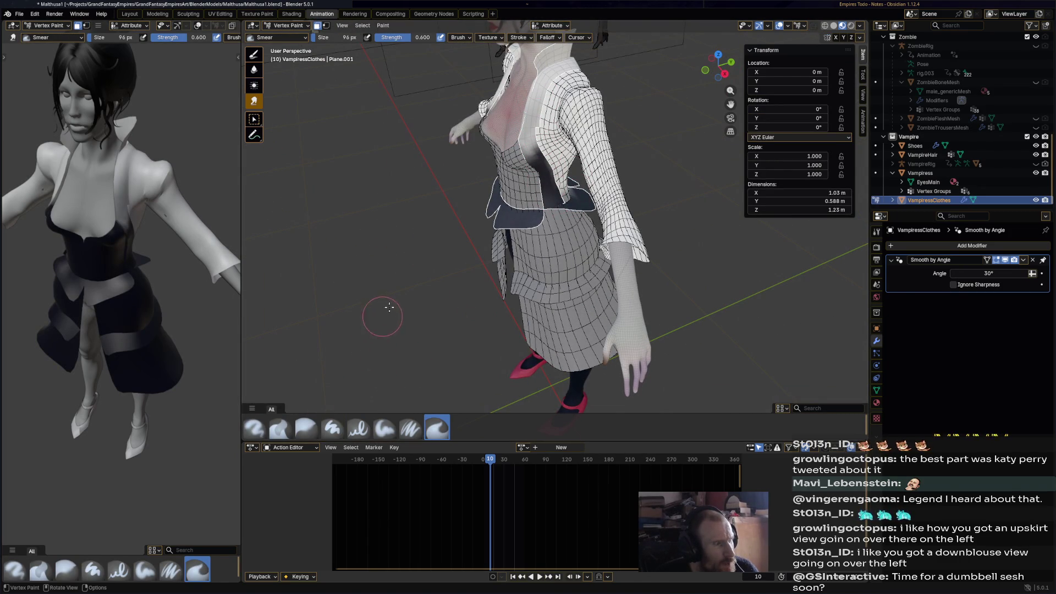
pyautogui.moveTo(458, 282); pyautogui.dragTo(323, 247, button='middle')
pyautogui.click(286, 25)
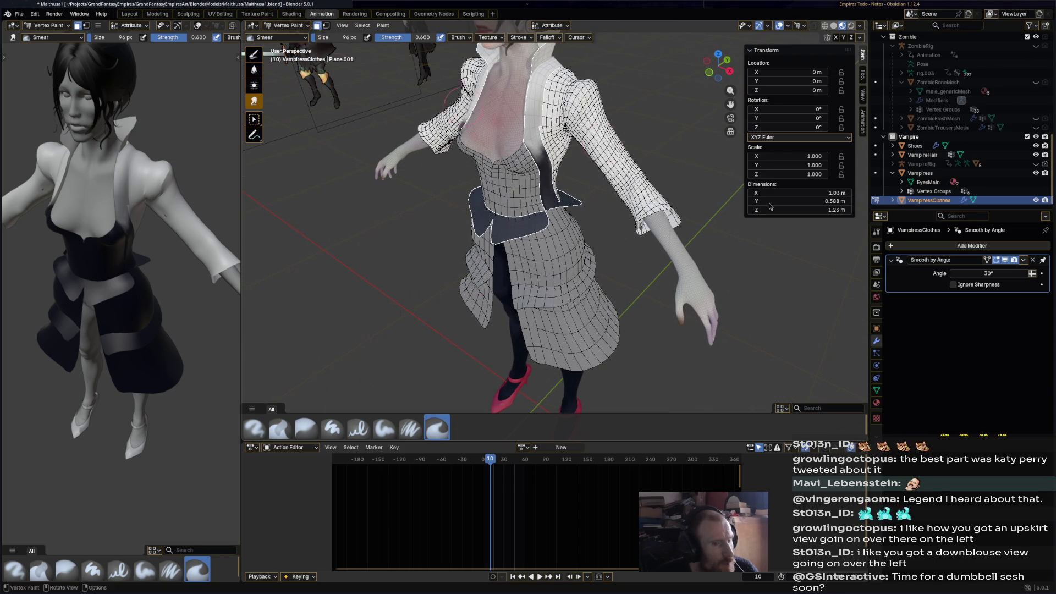
pyautogui.click(255, 428)
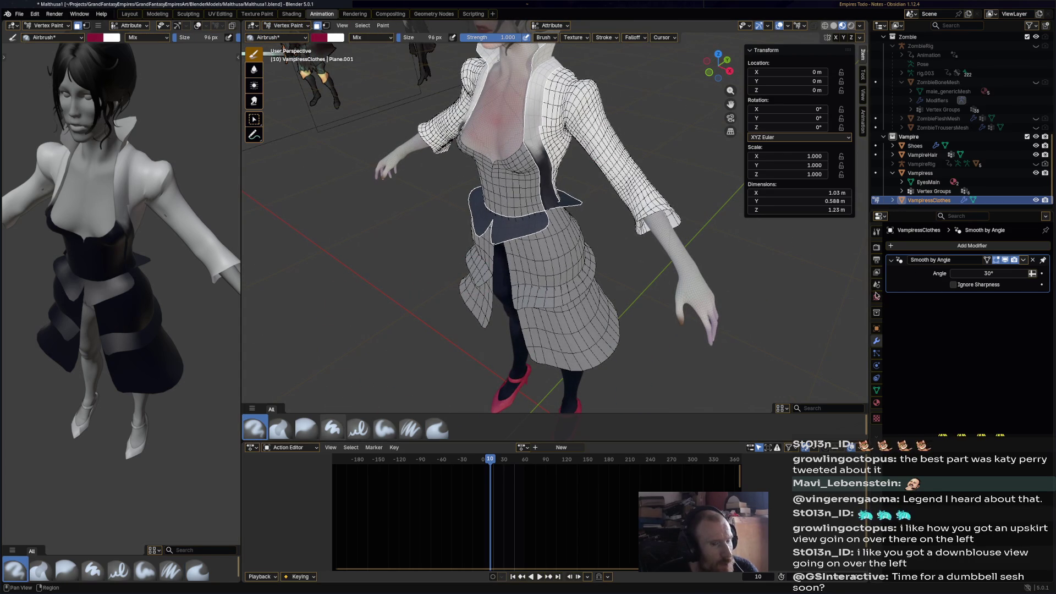
pyautogui.click(878, 232)
# Paint the right lapel red from waist to collar, checking the torso from several angles
pyautogui.moveTo(579, 209)
pyautogui.mouseDown()
pyautogui.moveTo(540, 160)
pyautogui.moveTo(542, 58)
pyautogui.mouseUp()
pyautogui.moveTo(542, 47)
pyautogui.mouseDown(button='middle')
pyautogui.moveTo(490, 135)
pyautogui.moveTo(522, 151)
pyautogui.moveTo(562, 140)
pyautogui.mouseUp(button='middle')
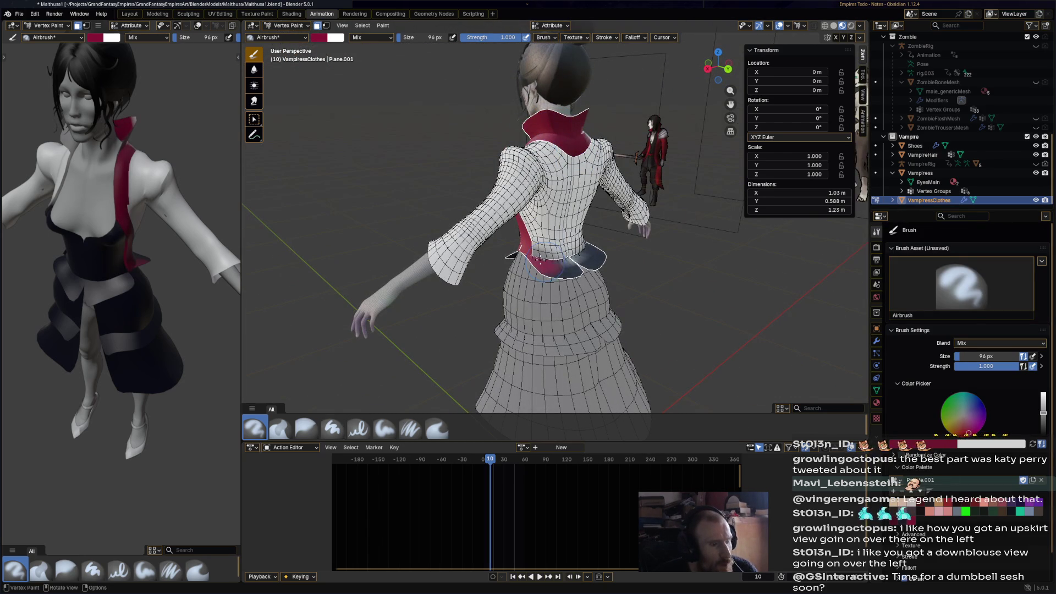
pyautogui.moveTo(597, 241); pyautogui.dragTo(550, 258, button='middle')
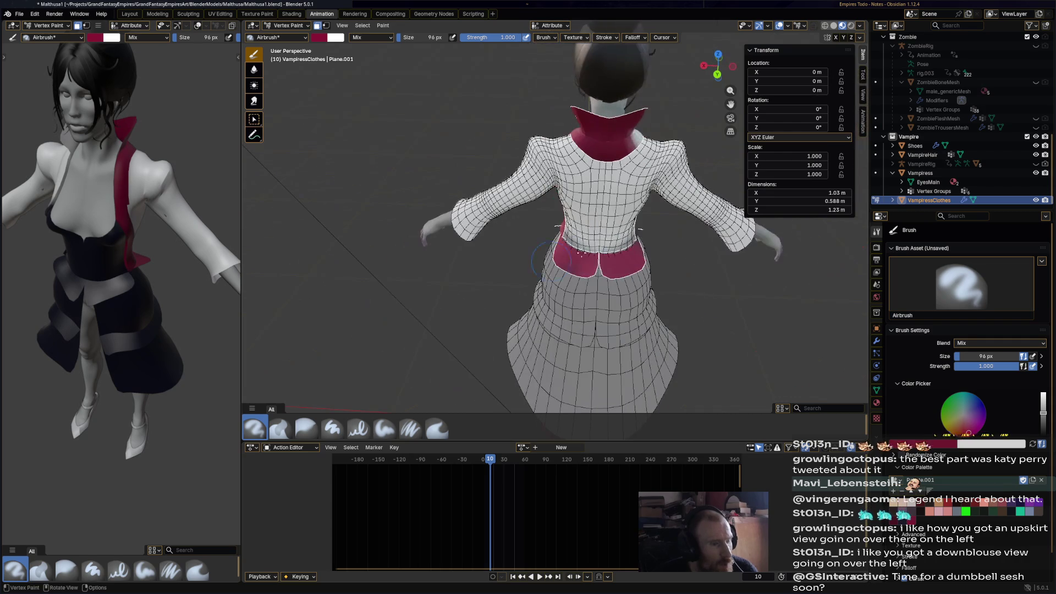
pyautogui.moveTo(644, 245)
pyautogui.mouseDown(button='middle')
pyautogui.moveTo(586, 294)
pyautogui.moveTo(600, 305)
pyautogui.moveTo(566, 300)
pyautogui.mouseUp(button='middle')
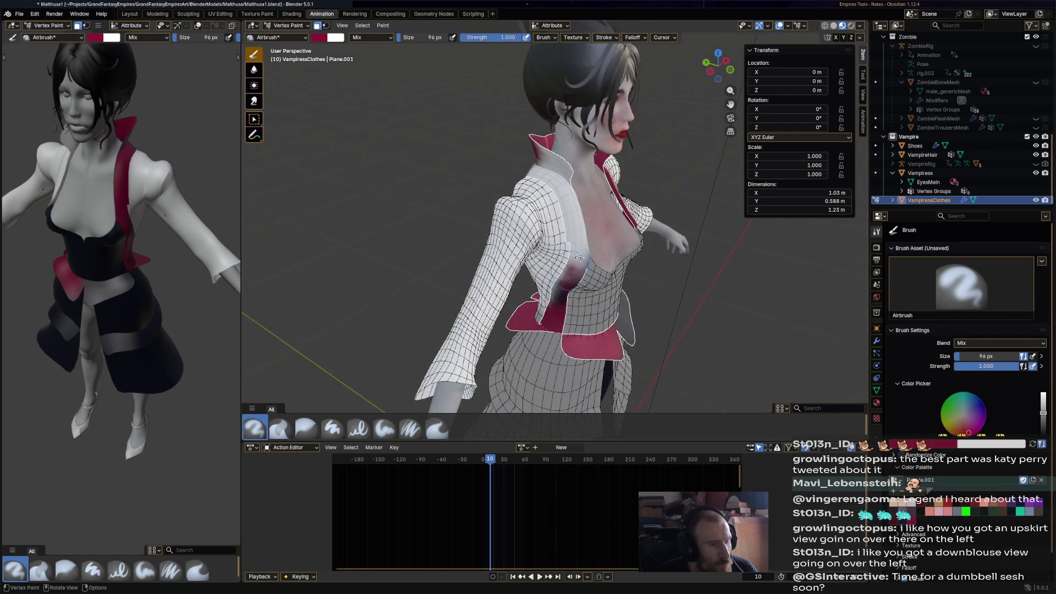
pyautogui.scroll(-5, 561, 300)
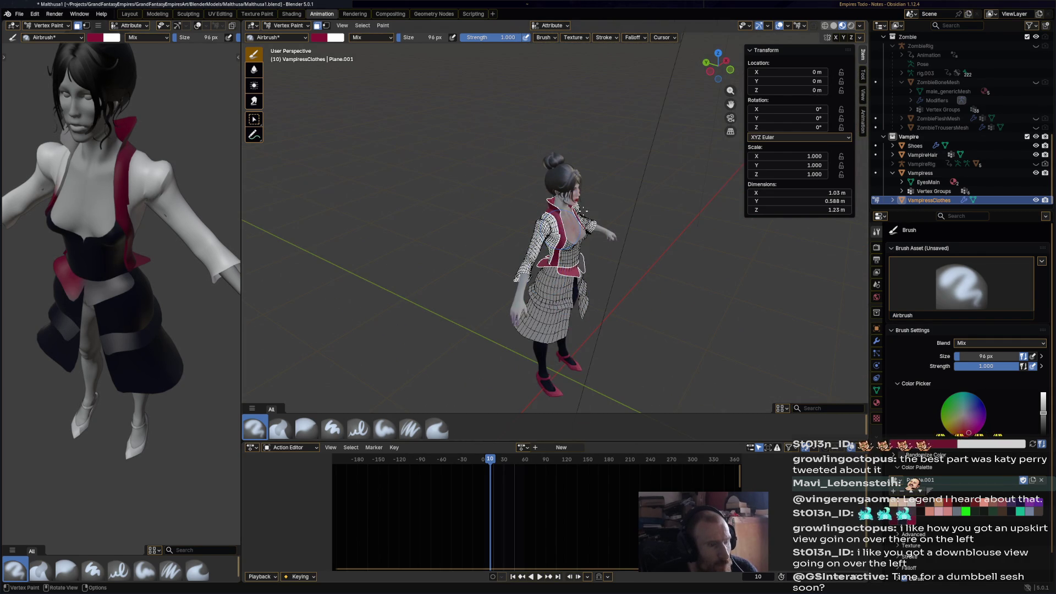
pyautogui.moveTo(583, 267)
pyautogui.mouseDown(button='middle')
pyautogui.moveTo(503, 252)
pyautogui.moveTo(566, 253)
pyautogui.moveTo(573, 266)
pyautogui.mouseUp(button='middle')
pyautogui.scroll(-4, 166, 255)
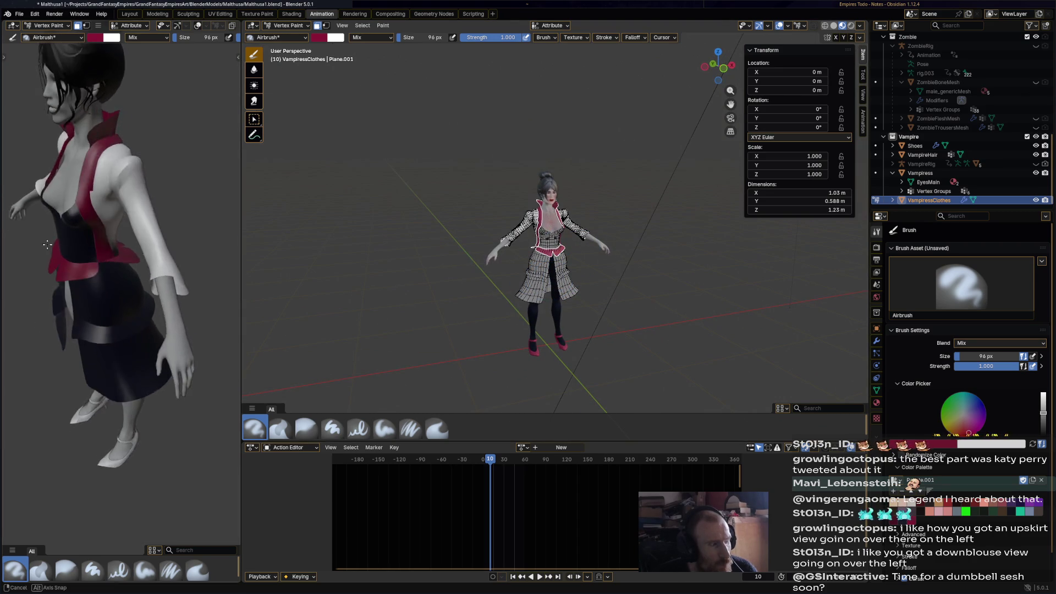
pyautogui.moveTo(166, 255); pyautogui.dragTo(209, 80, button='middle')
# Widen the left viewport and show it in Rendered shading facing the character
pyautogui.moveTo(241, 253); pyautogui.dragTo(407, 253)
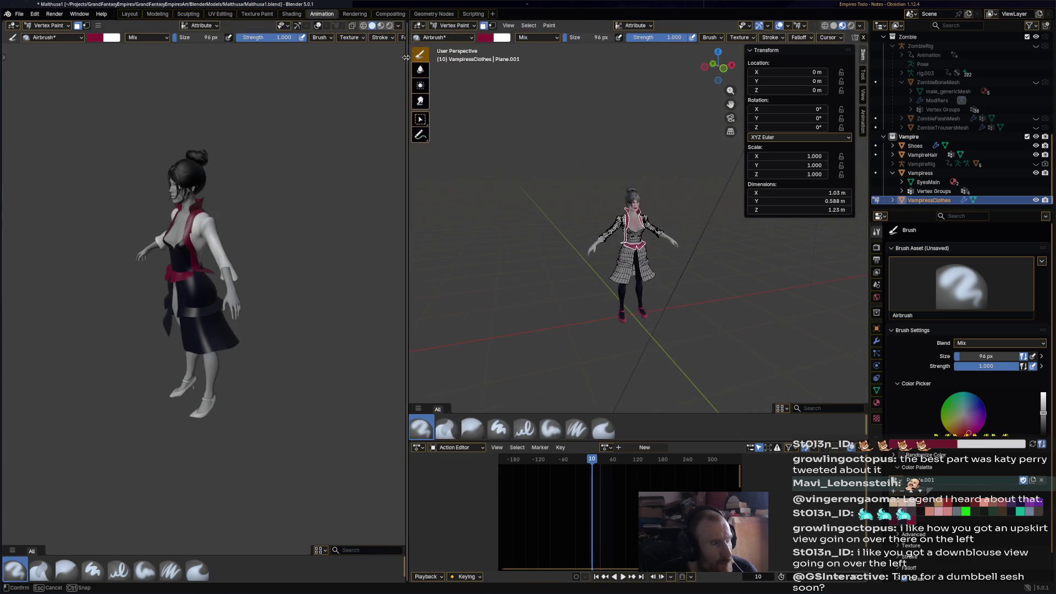
pyautogui.moveTo(201, 297); pyautogui.dragTo(266, 302, button='middle')
pyautogui.scroll(5, 252, 310)
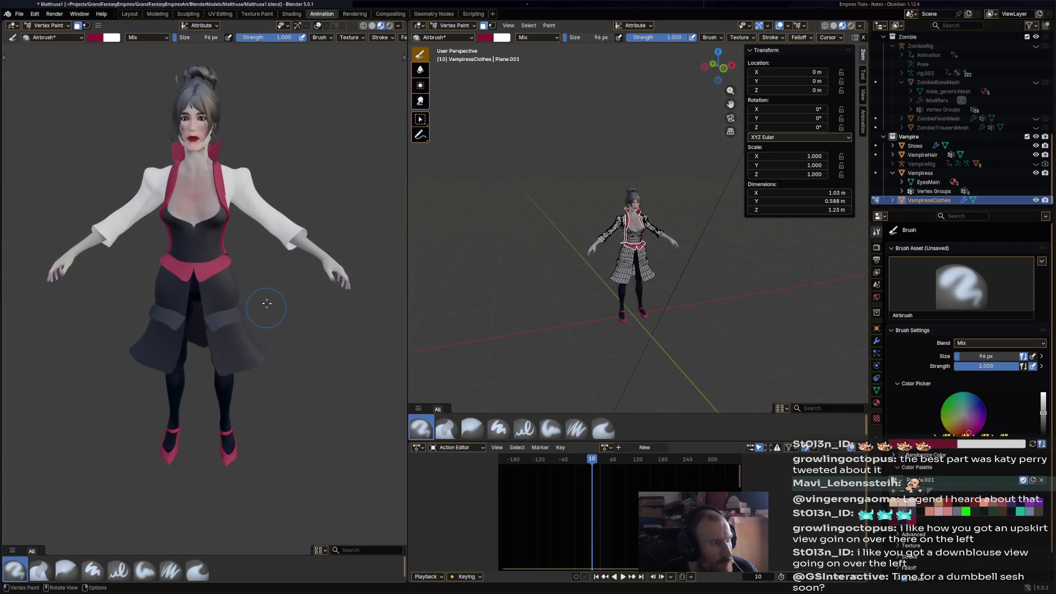
pyautogui.scroll(-1, 276, 297)
pyautogui.click(388, 28)
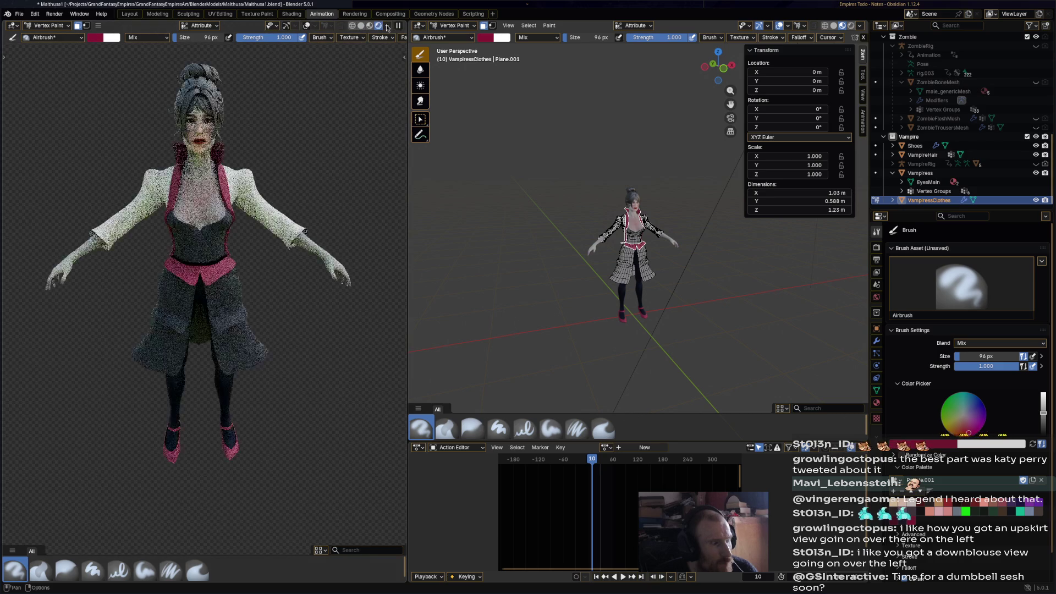
pyautogui.moveTo(322, 294); pyautogui.dragTo(340, 298, button='middle')
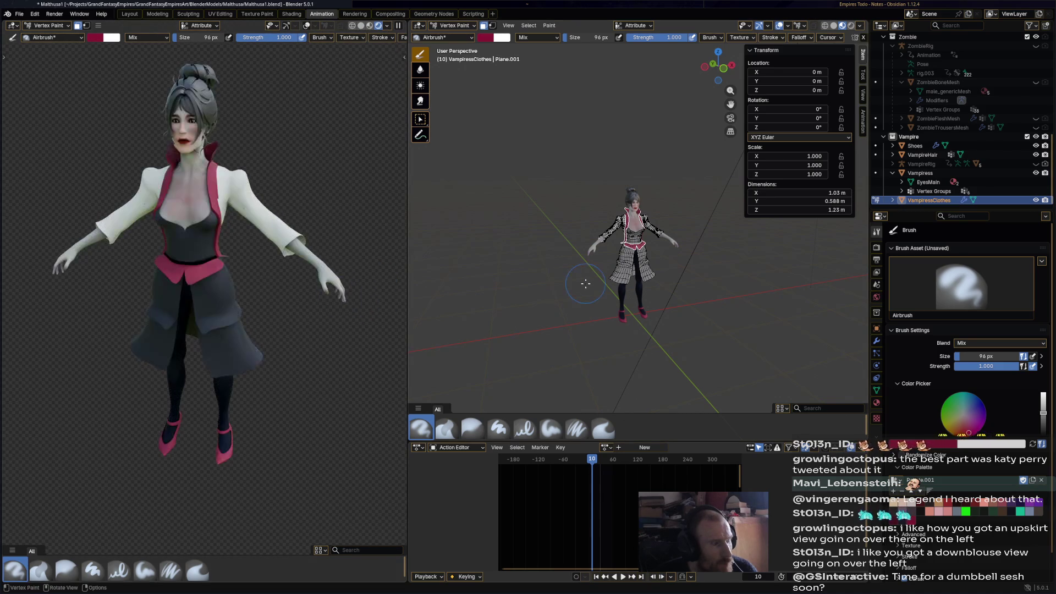
# Zoom the right view onto the character and limit painting to the selected coat faces
pyautogui.moveTo(558, 283); pyautogui.dragTo(575, 277, button='middle')
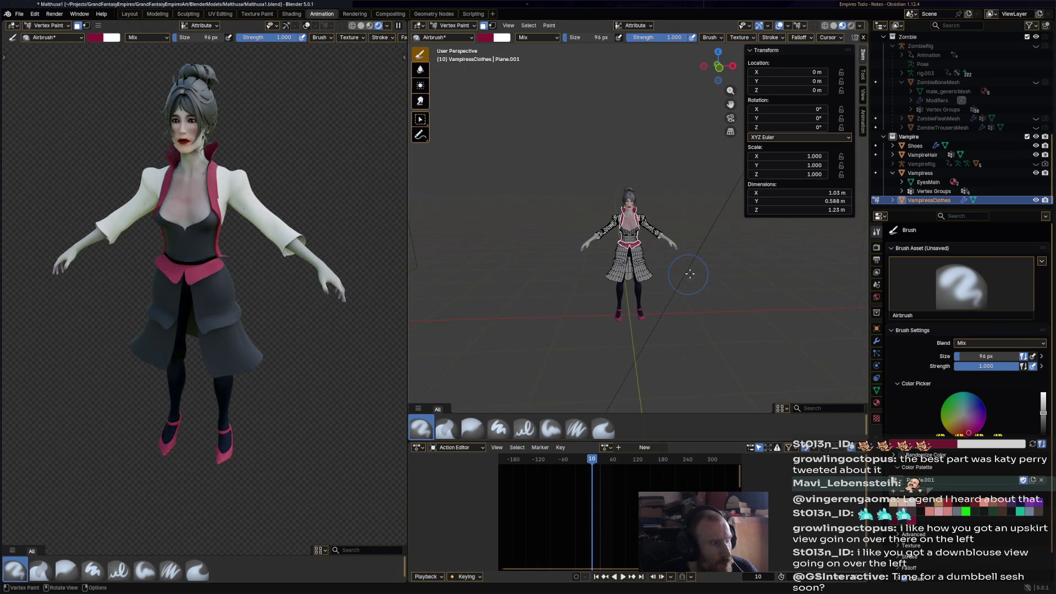
pyautogui.moveTo(690, 274)
pyautogui.keyDown('ctrl'); pyautogui.mouseDown(button='middle')
pyautogui.moveTo(687, 286)
pyautogui.moveTo(615, 241)
pyautogui.moveTo(611, 215)
pyautogui.mouseUp(button='middle'); pyautogui.keyUp('ctrl')
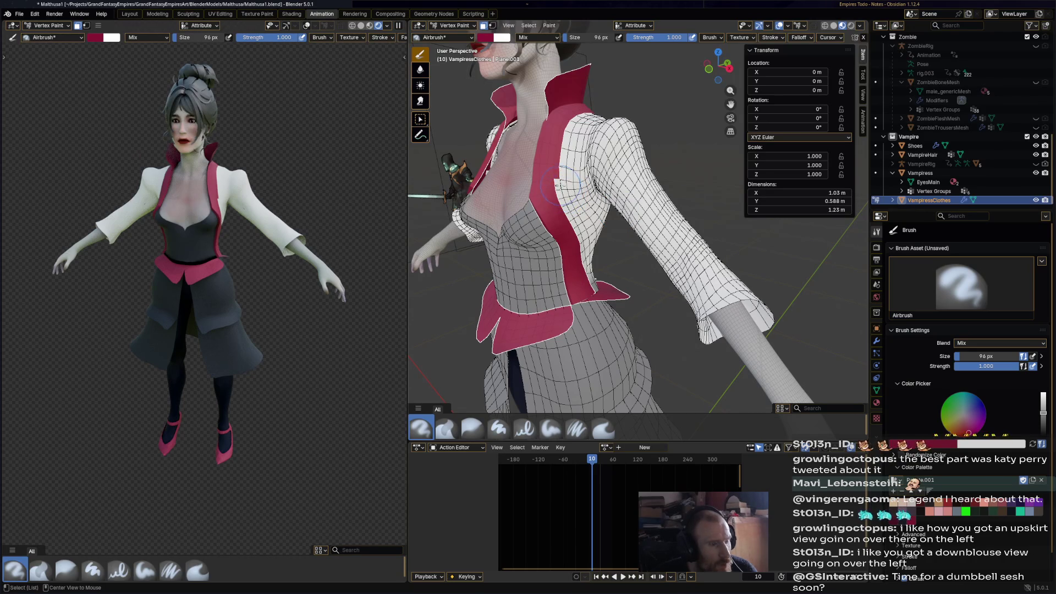
pyautogui.hotkey('alt', 'a')
pyautogui.moveTo(572, 205); pyautogui.dragTo(567, 240, button='middle')
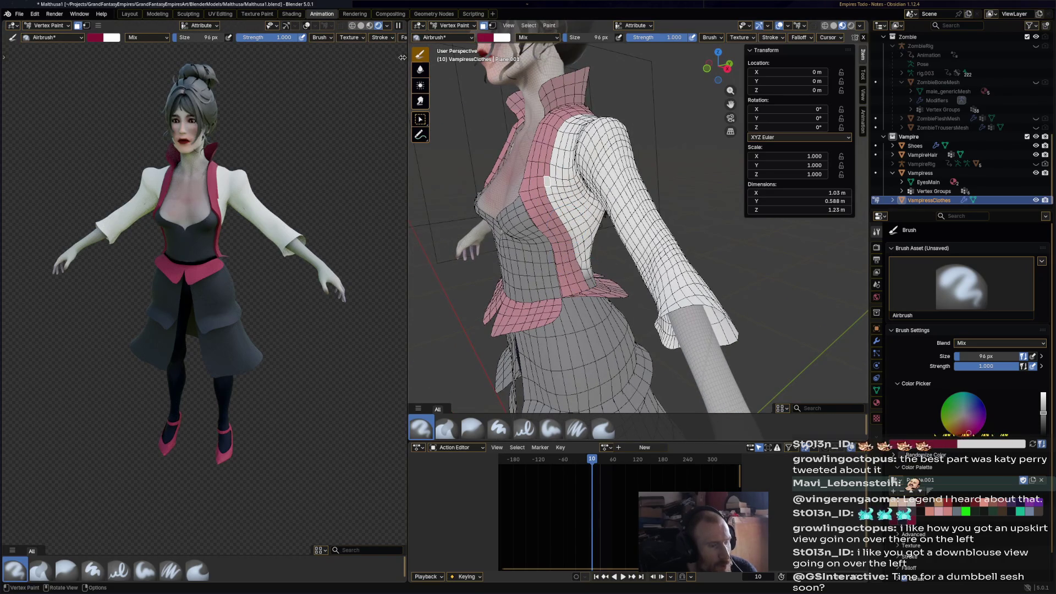
pyautogui.click(420, 26)
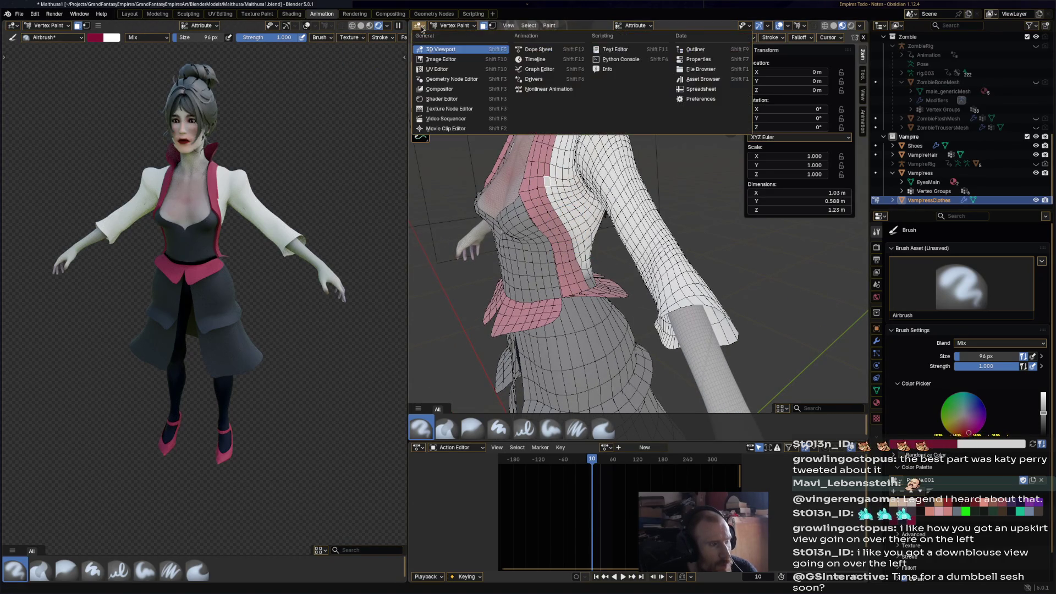
# In Edit Mode, select the narrow strip of faces down the coat's front edge
pyautogui.click(449, 26)
pyautogui.click(451, 26)
pyautogui.click(454, 46)
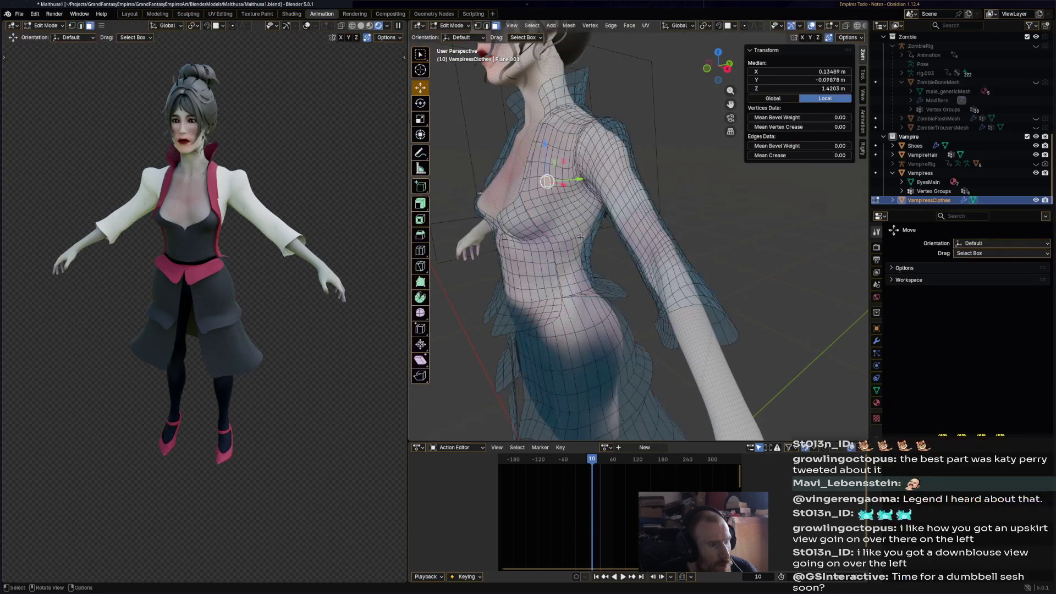
pyautogui.scroll(4, 530, 287)
pyautogui.keyDown('ctrl'); pyautogui.keyDown('alt'); pyautogui.click(529, 288); pyautogui.keyUp('alt'); pyautogui.keyUp('ctrl')
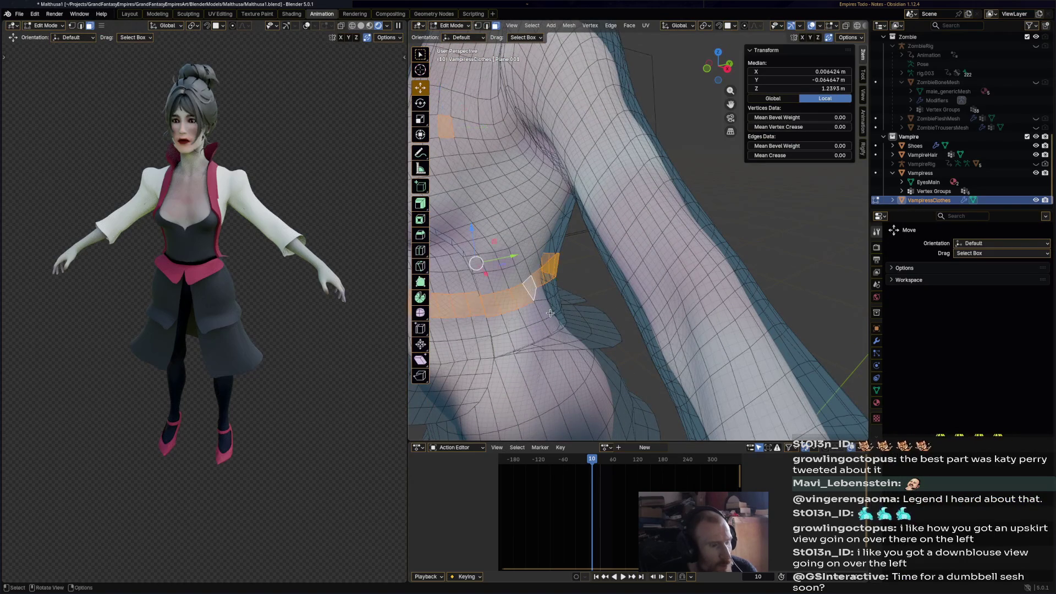
pyautogui.hotkey('ctrl', 'z')
pyautogui.keyDown('ctrl'); pyautogui.keyDown('alt'); pyautogui.click(530, 286); pyautogui.keyUp('alt'); pyautogui.keyUp('ctrl')
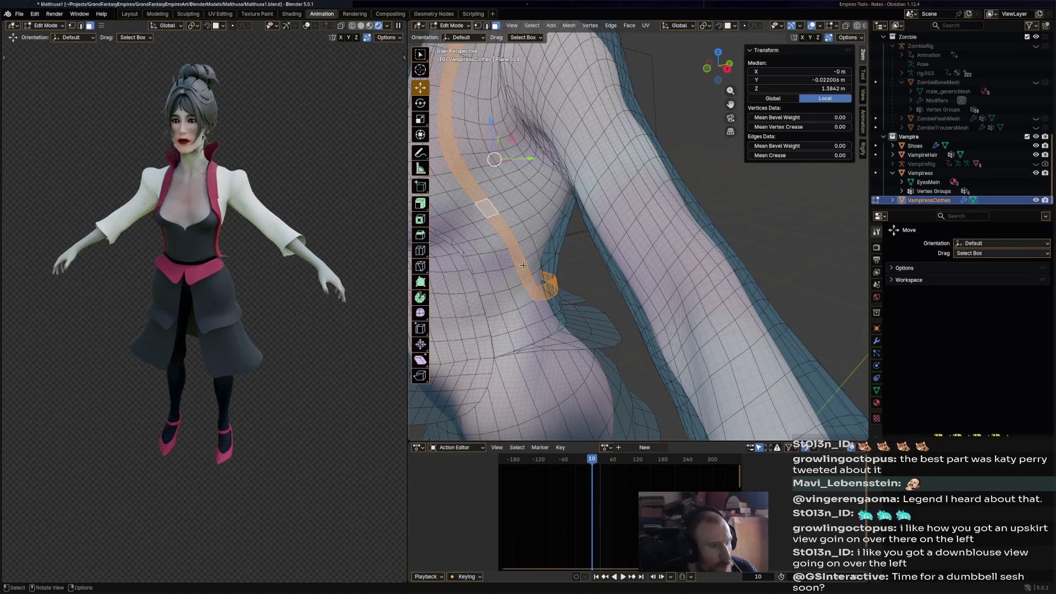
pyautogui.hotkey('ctrl', 'z')
pyautogui.keyDown('ctrl'); pyautogui.keyDown('shift'); pyautogui.click(529, 287); pyautogui.keyUp('shift'); pyautogui.keyUp('ctrl')
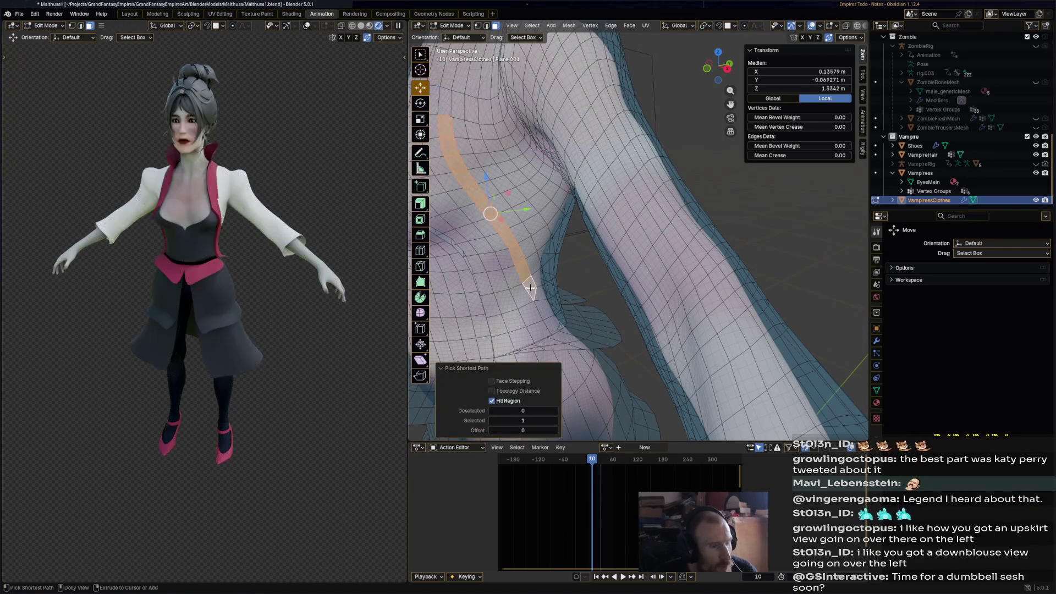
# Pass through Weight Paint and return to Vertex Paint
pyautogui.click(464, 29)
pyautogui.click(459, 76)
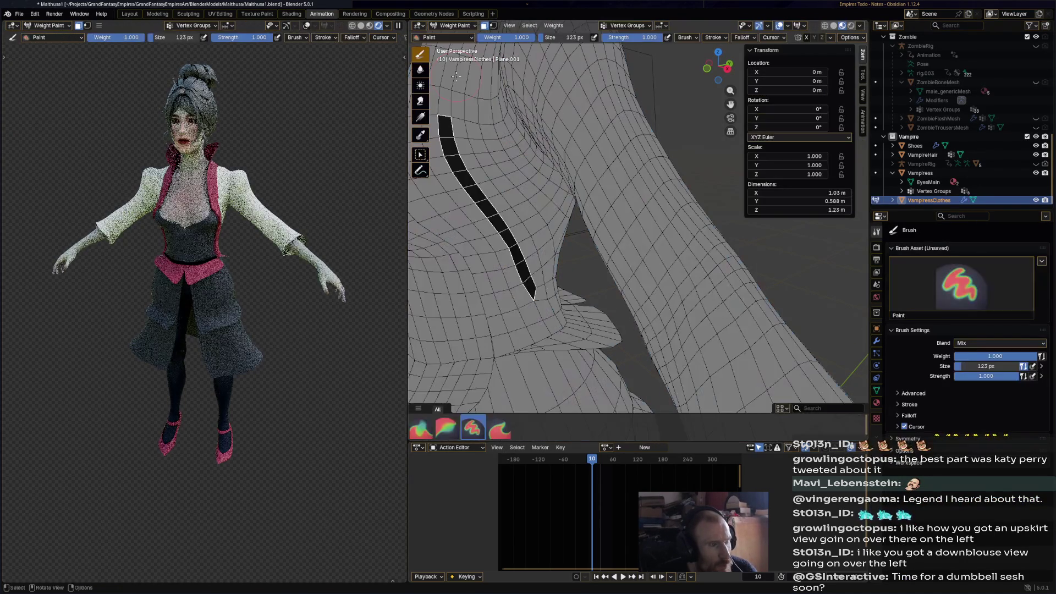
pyautogui.click(460, 25)
pyautogui.click(457, 66)
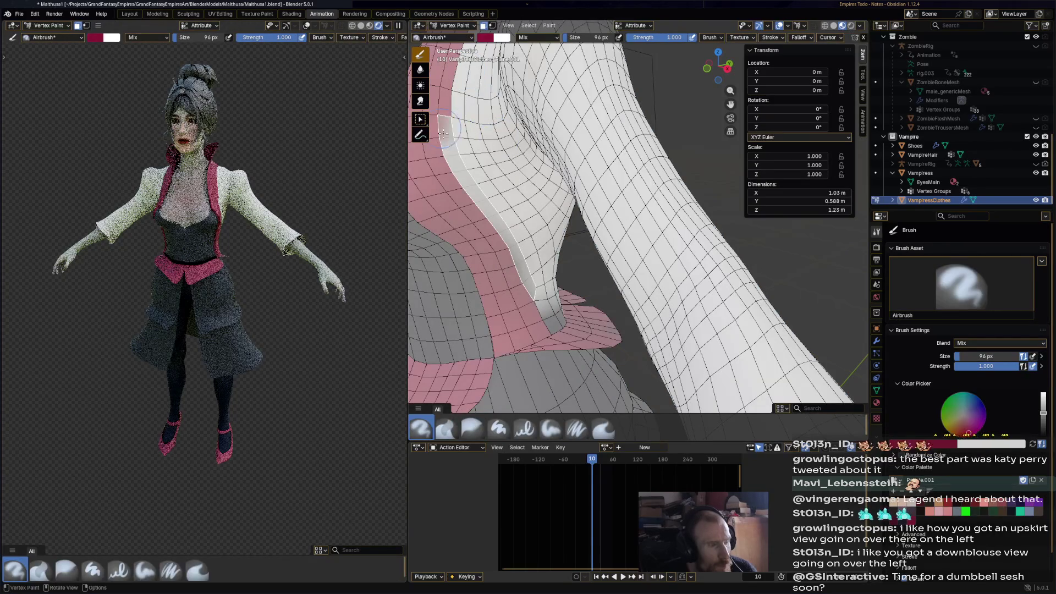
# Paint a dark red band along the coat's front edge, undoing and restoring the stripe
pyautogui.moveTo(526, 288); pyautogui.dragTo(445, 118)
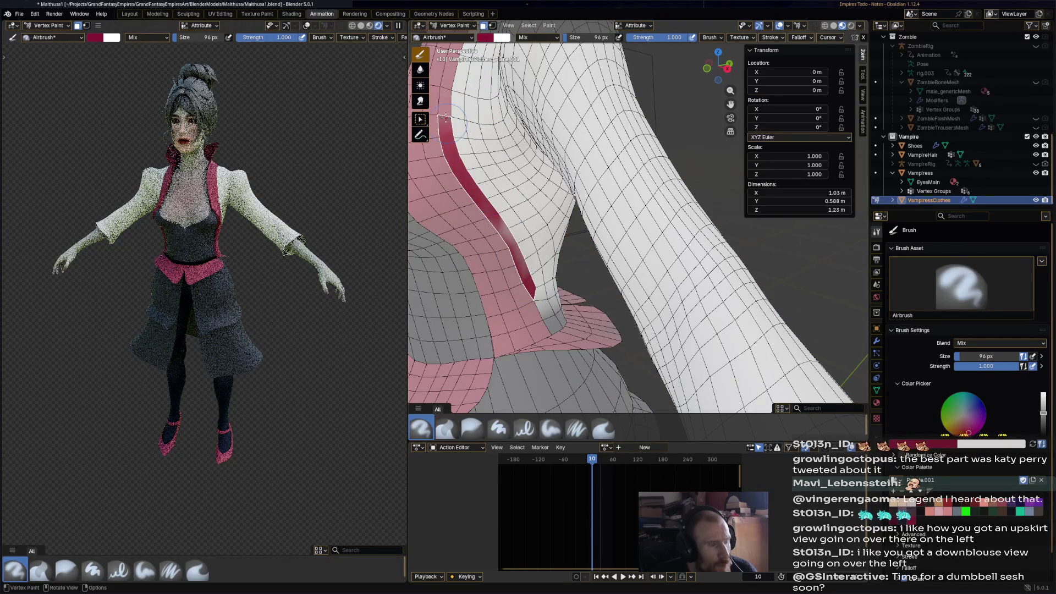
pyautogui.moveTo(264, 264)
pyautogui.mouseDown(button='middle')
pyautogui.moveTo(24, 252)
pyautogui.moveTo(385, 255)
pyautogui.mouseUp(button='middle')
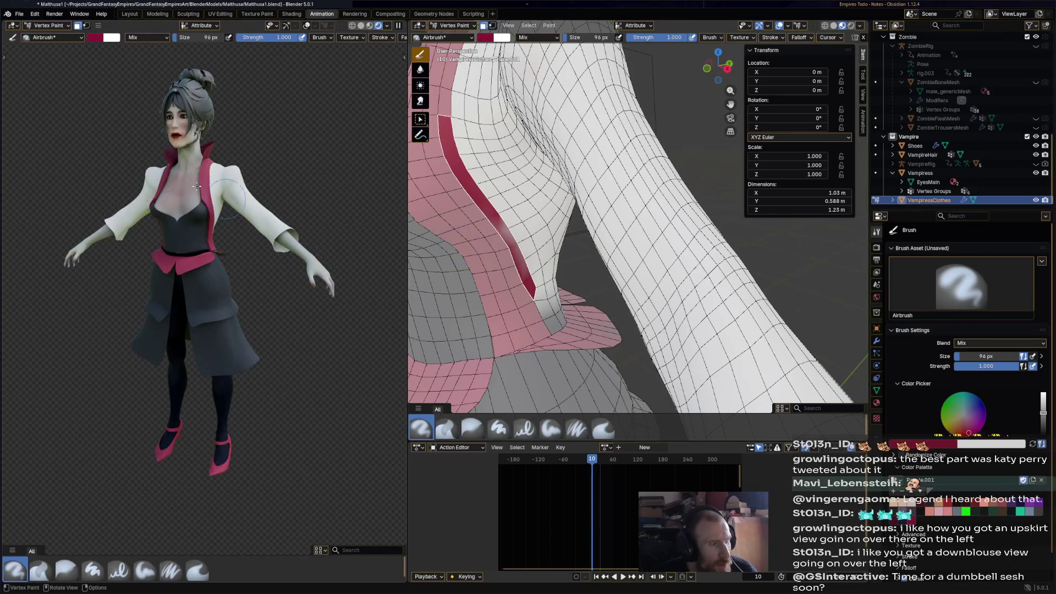
pyautogui.scroll(-5, 424, 66)
pyautogui.scroll(1, 424, 67)
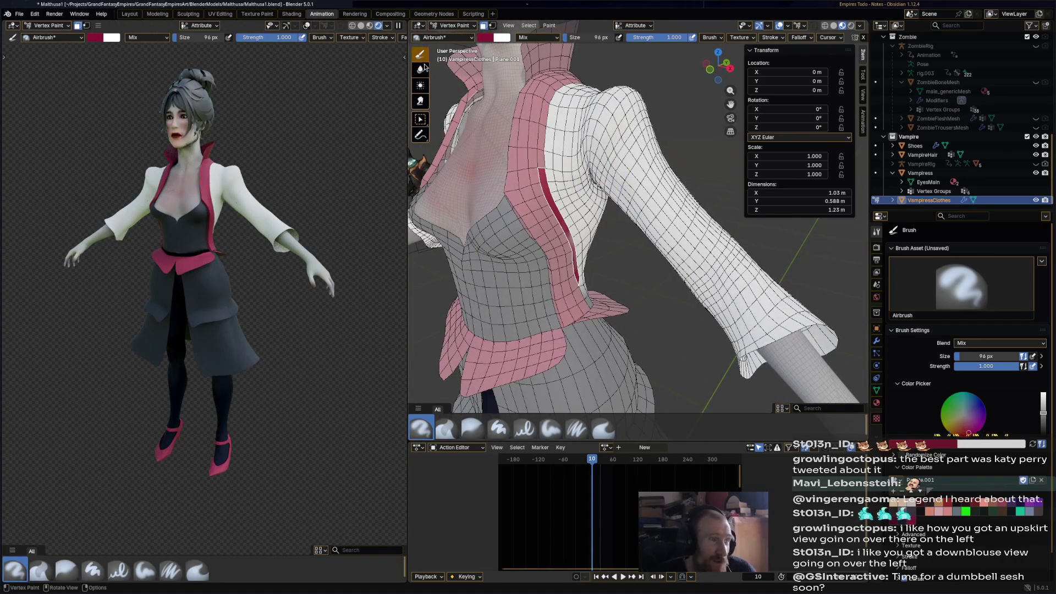
pyautogui.hotkey('ctrl', 'z')
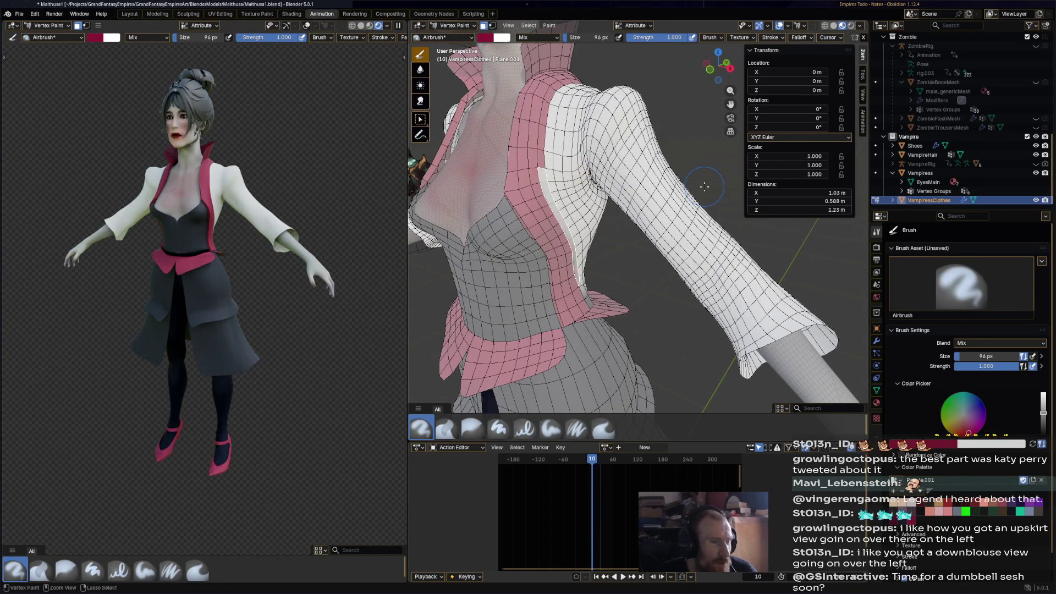
pyautogui.hotkey('ctrl', 'shift', 'z')
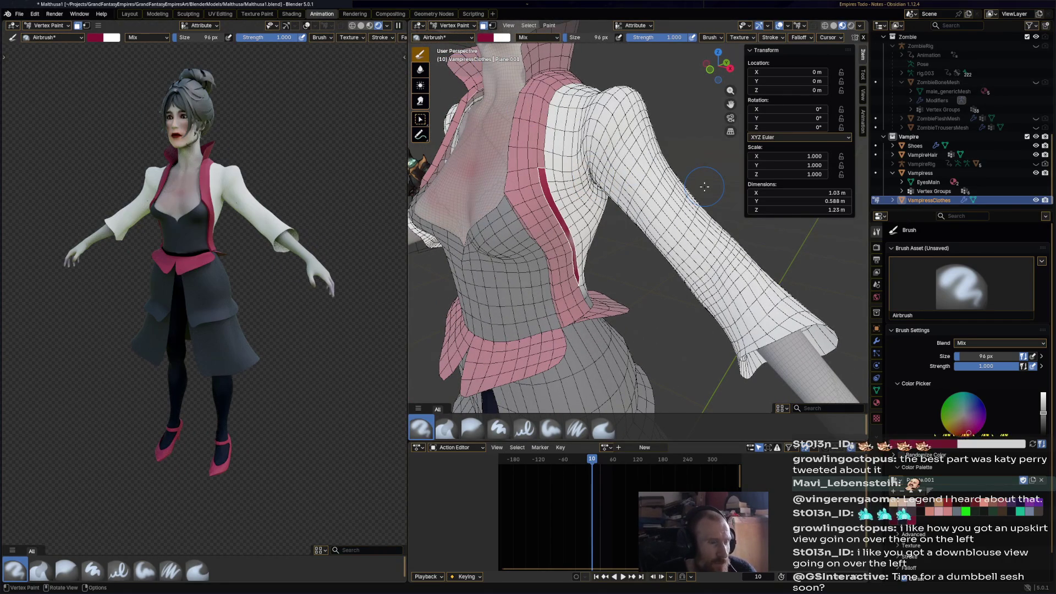
pyautogui.moveTo(704, 187); pyautogui.dragTo(704, 206, button='middle')
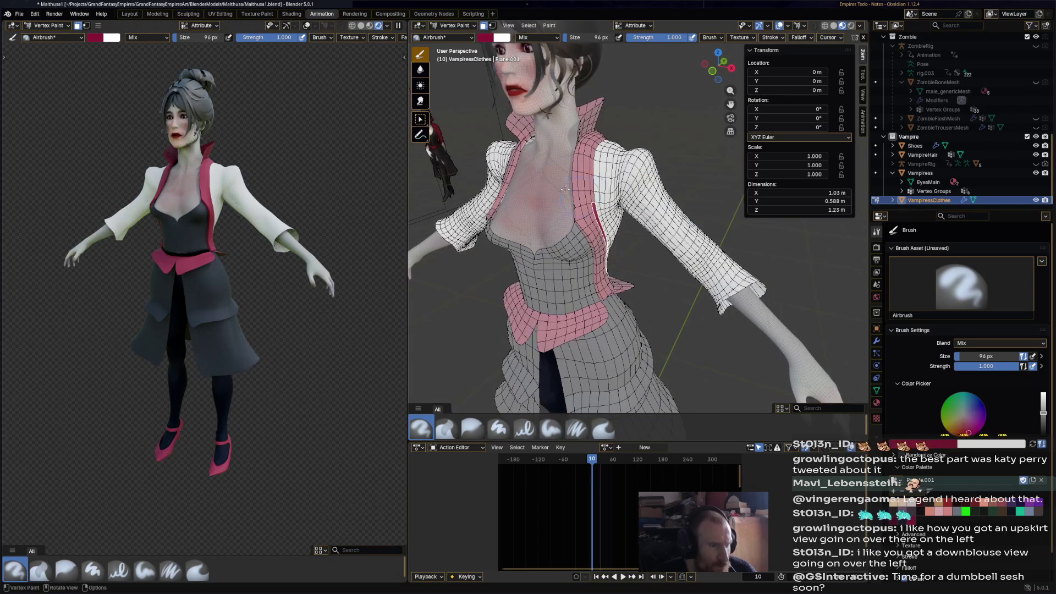
pyautogui.click(444, 27)
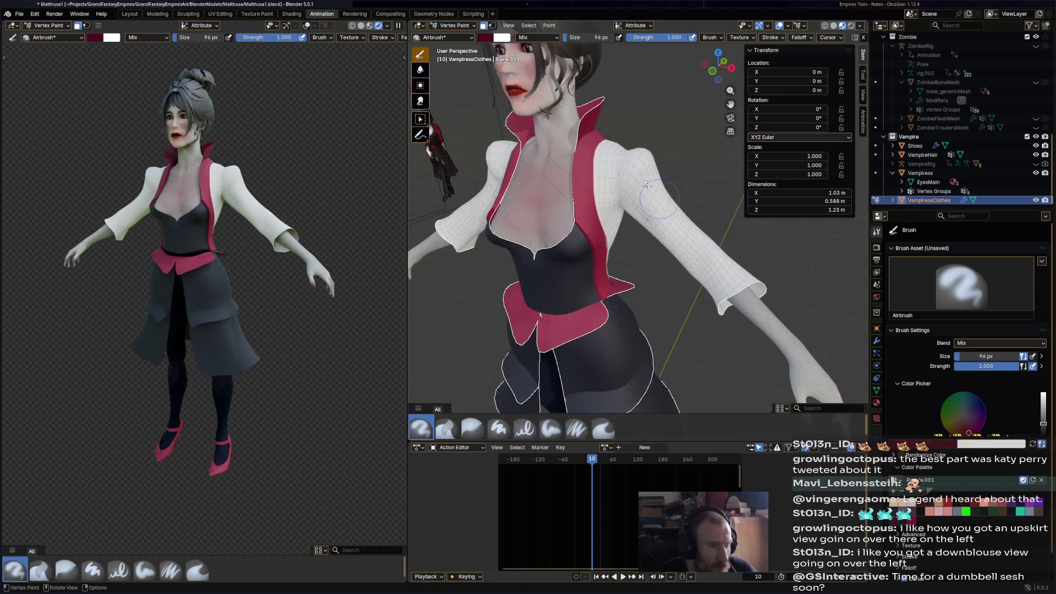
# Paint the right sleeve, shoulder and white underarm dark red
pyautogui.moveTo(638, 175)
pyautogui.mouseDown()
pyautogui.moveTo(672, 263)
pyautogui.moveTo(737, 292)
pyautogui.moveTo(694, 242)
pyautogui.moveTo(677, 262)
pyautogui.mouseUp()
pyautogui.moveTo(632, 177)
pyautogui.mouseDown()
pyautogui.moveTo(605, 174)
pyautogui.moveTo(606, 160)
pyautogui.moveTo(608, 199)
pyautogui.moveTo(606, 182)
pyautogui.mouseUp()
pyautogui.moveTo(611, 221); pyautogui.dragTo(641, 204)
pyautogui.moveTo(641, 203); pyautogui.dragTo(586, 191, button='middle')
pyautogui.moveTo(586, 191); pyautogui.dragTo(596, 254)
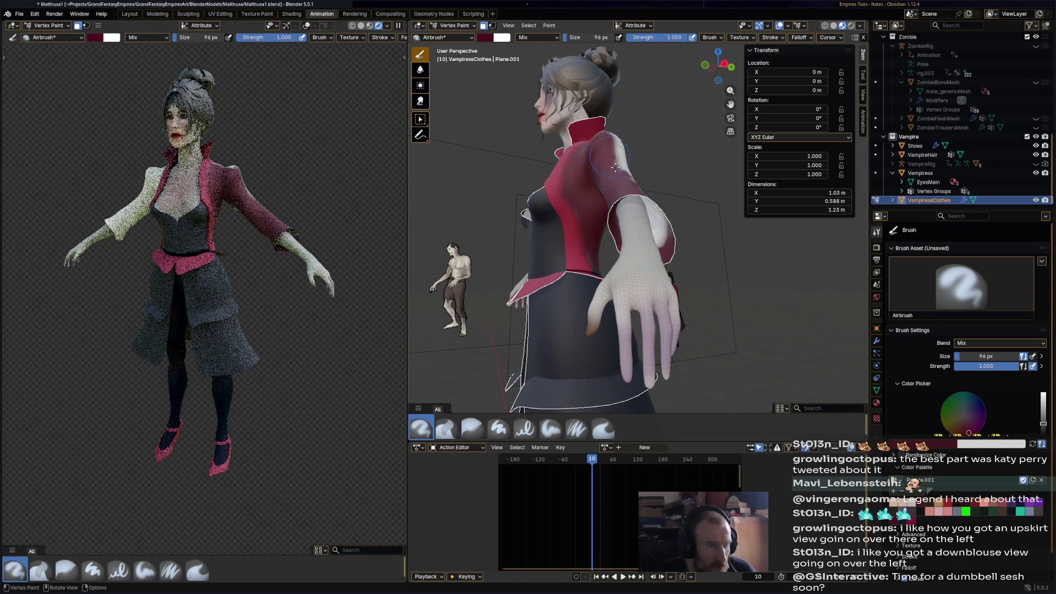
# Paint the back of the shoulder and the upper and lower back dark red
pyautogui.moveTo(625, 163); pyautogui.dragTo(663, 151, button='middle')
pyautogui.moveTo(663, 151)
pyautogui.mouseDown()
pyautogui.moveTo(685, 175)
pyautogui.moveTo(709, 177)
pyautogui.moveTo(690, 193)
pyautogui.moveTo(680, 240)
pyautogui.mouseUp()
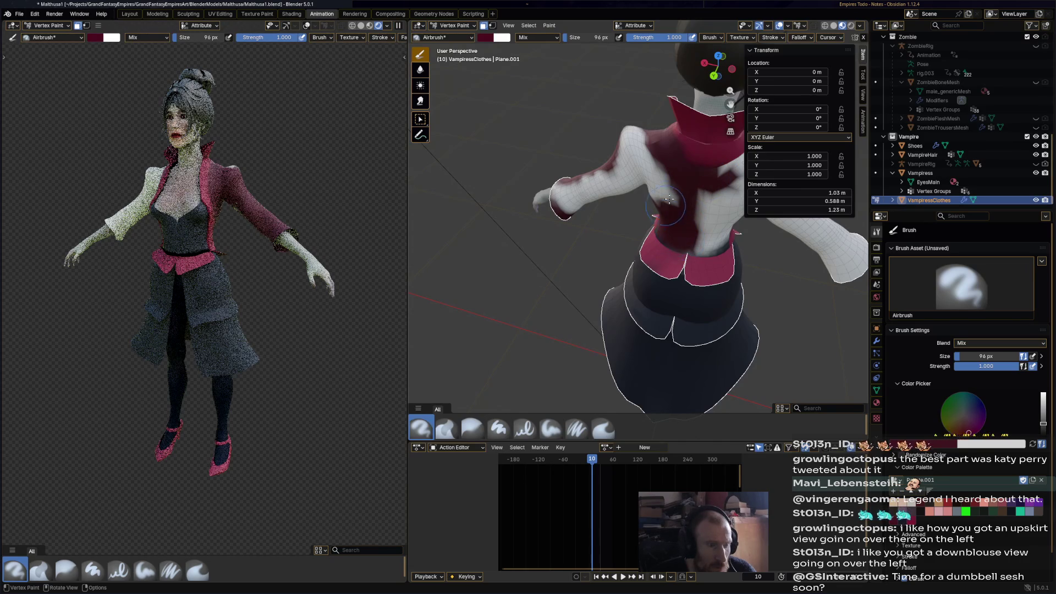
pyautogui.moveTo(669, 199)
pyautogui.mouseDown()
pyautogui.moveTo(632, 144)
pyautogui.moveTo(658, 197)
pyautogui.moveTo(616, 165)
pyautogui.moveTo(564, 203)
pyautogui.mouseUp()
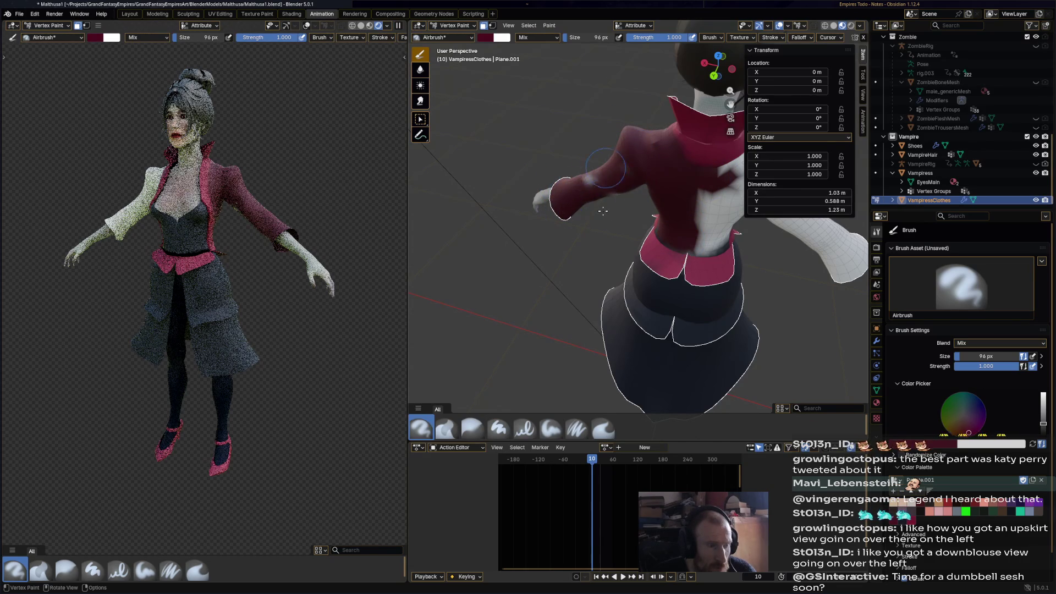
pyautogui.moveTo(679, 187); pyautogui.dragTo(489, 263, button='middle')
pyautogui.scroll(2, 489, 263)
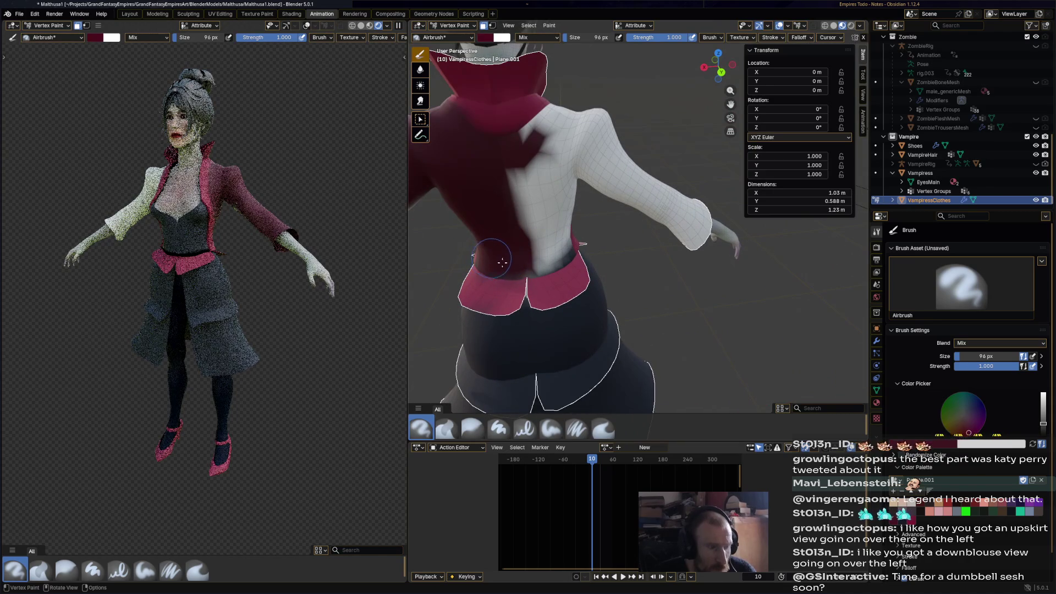
pyautogui.moveTo(502, 262)
pyautogui.mouseDown()
pyautogui.moveTo(561, 247)
pyautogui.moveTo(551, 214)
pyautogui.moveTo(504, 215)
pyautogui.moveTo(528, 166)
pyautogui.moveTo(531, 184)
pyautogui.moveTo(561, 159)
pyautogui.moveTo(555, 225)
pyautogui.mouseUp()
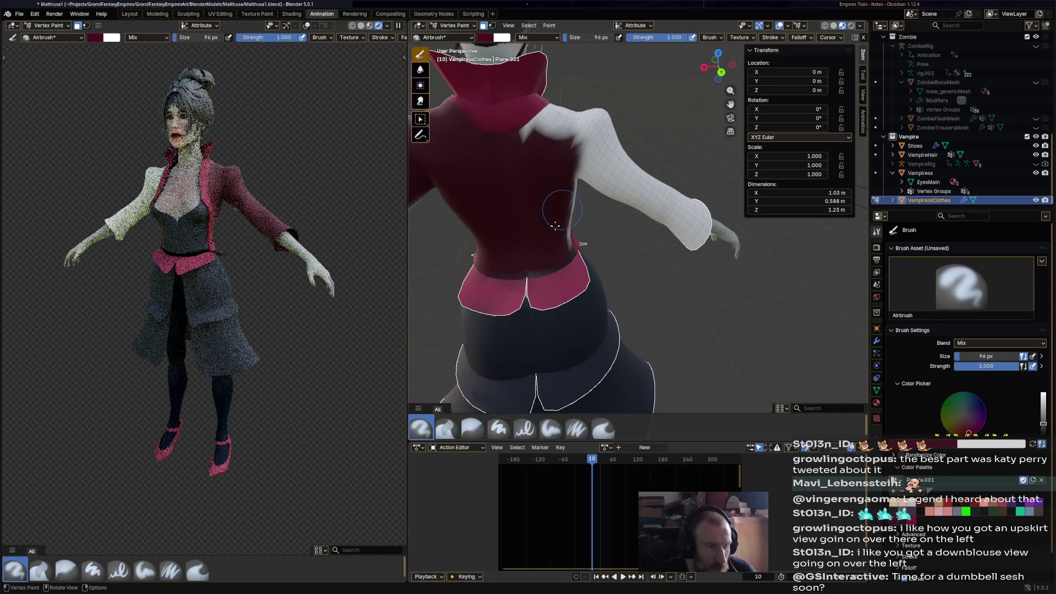
pyautogui.moveTo(548, 137)
pyautogui.mouseDown()
pyautogui.moveTo(531, 132)
pyautogui.moveTo(544, 118)
pyautogui.mouseUp()
# Cover the other shoulder, upper sleeve and right cuff in dark red
pyautogui.moveTo(545, 118)
pyautogui.mouseDown(button='middle')
pyautogui.moveTo(630, 164)
pyautogui.moveTo(682, 222)
pyautogui.mouseUp(button='middle')
pyautogui.moveTo(683, 223)
pyautogui.mouseDown()
pyautogui.moveTo(696, 218)
pyautogui.moveTo(702, 231)
pyautogui.moveTo(690, 270)
pyautogui.moveTo(658, 231)
pyautogui.moveTo(666, 241)
pyautogui.mouseUp()
pyautogui.moveTo(667, 205)
pyautogui.mouseDown()
pyautogui.moveTo(570, 303)
pyautogui.moveTo(633, 265)
pyautogui.moveTo(666, 267)
pyautogui.mouseUp()
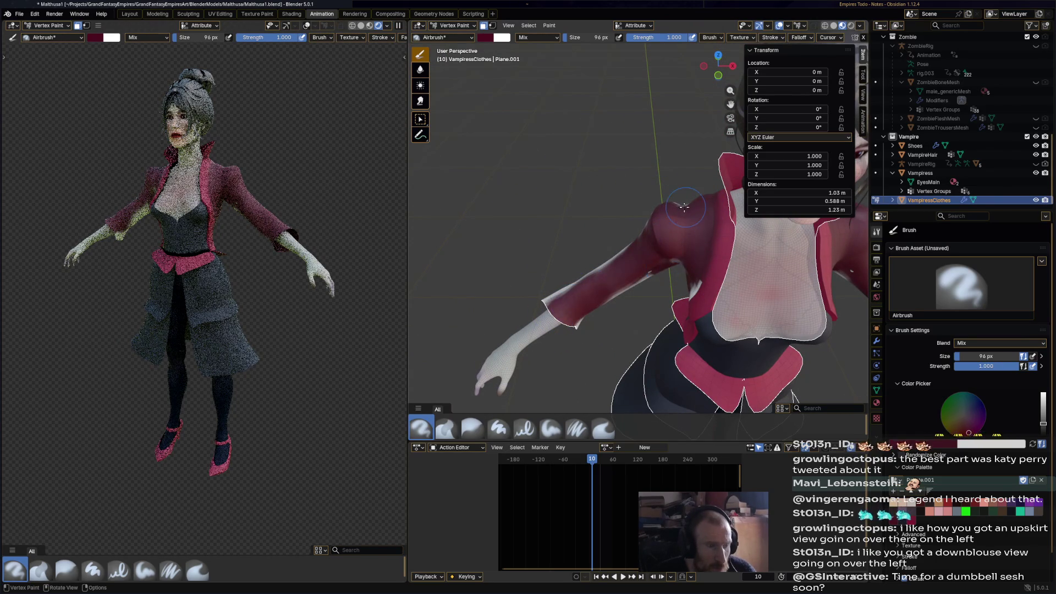
pyautogui.moveTo(684, 207)
pyautogui.mouseDown(button='middle')
pyautogui.moveTo(598, 207)
pyautogui.moveTo(602, 182)
pyautogui.mouseUp(button='middle')
pyautogui.moveTo(603, 182); pyautogui.dragTo(642, 199)
pyautogui.moveTo(666, 251); pyautogui.dragTo(694, 254)
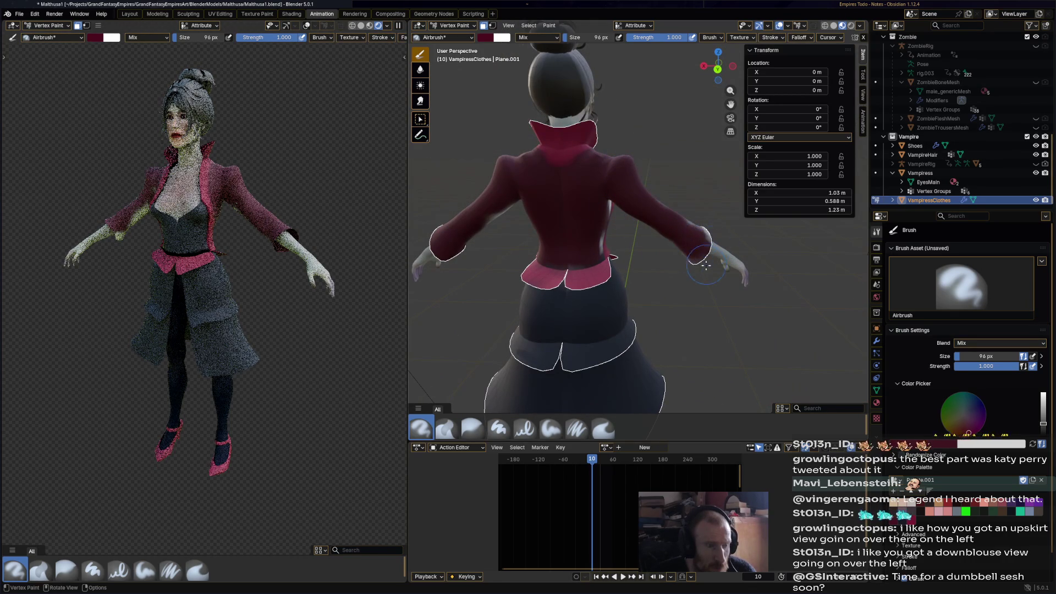
# Fill the white patch near the left elbow and darken the sleeve further
pyautogui.moveTo(645, 210); pyautogui.dragTo(683, 276, button='middle')
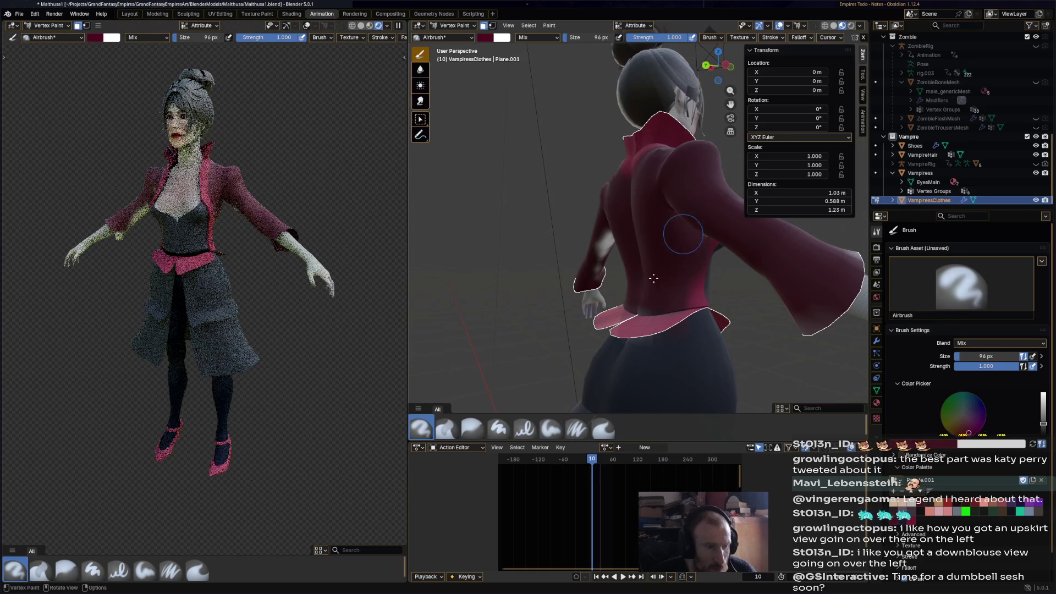
pyautogui.moveTo(601, 249); pyautogui.dragTo(615, 256)
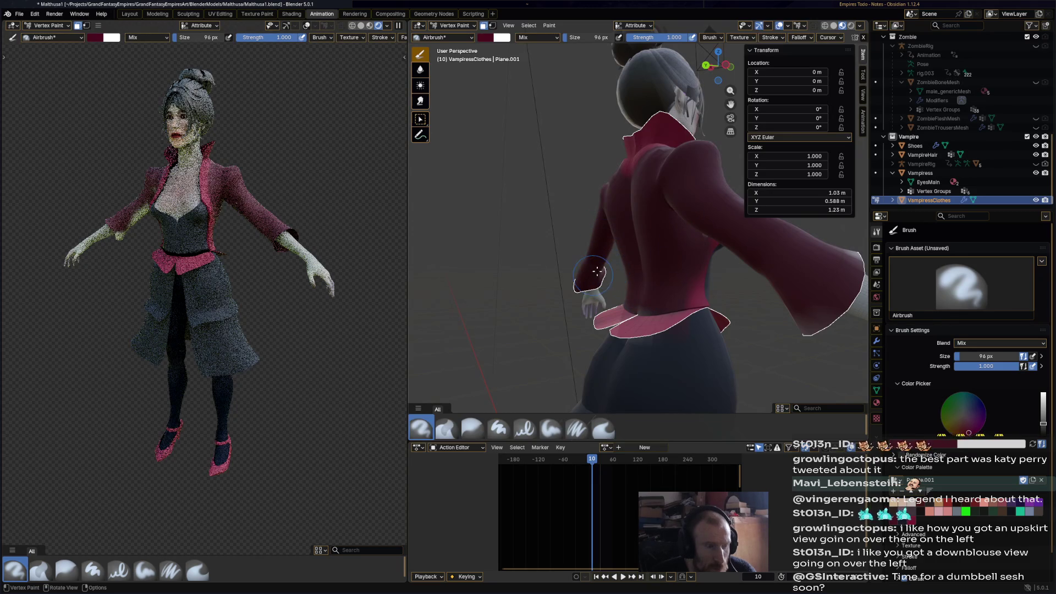
pyautogui.moveTo(597, 271); pyautogui.dragTo(709, 223, button='middle')
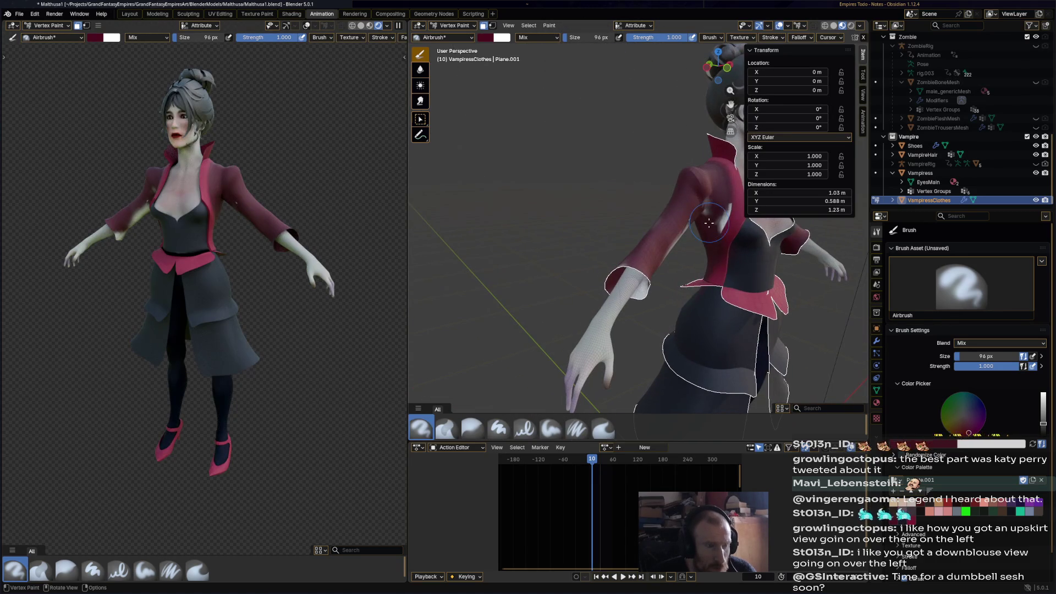
pyautogui.moveTo(709, 223); pyautogui.dragTo(718, 203)
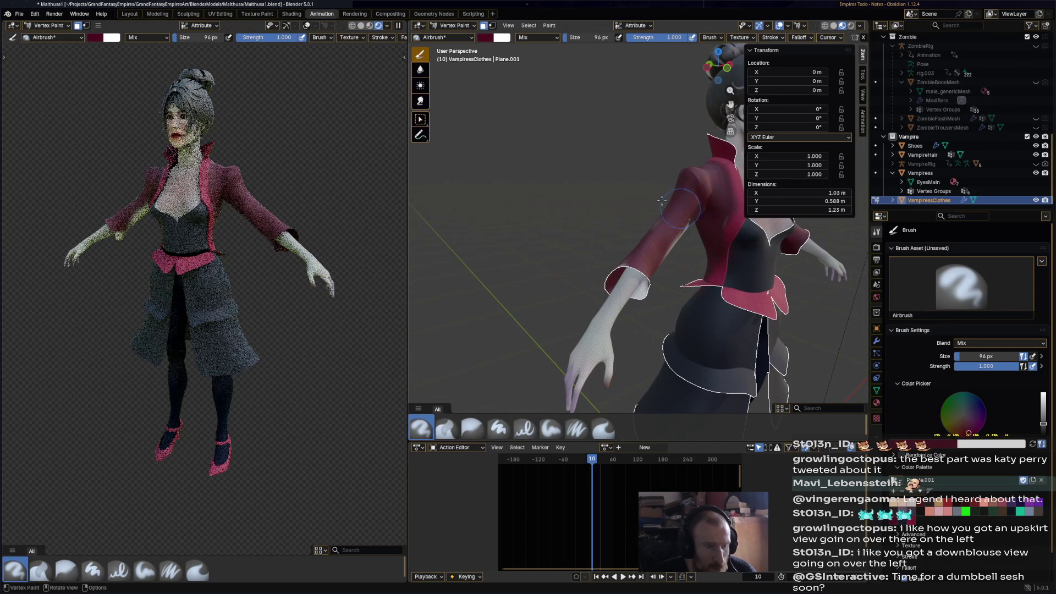
pyautogui.moveTo(663, 202)
pyautogui.mouseDown(button='middle')
pyautogui.moveTo(654, 237)
pyautogui.moveTo(624, 271)
pyautogui.moveTo(594, 258)
pyautogui.moveTo(553, 269)
pyautogui.moveTo(796, 382)
pyautogui.moveTo(746, 350)
pyautogui.moveTo(684, 259)
pyautogui.moveTo(654, 268)
pyautogui.moveTo(670, 248)
pyautogui.moveTo(739, 353)
pyautogui.moveTo(715, 319)
pyautogui.mouseUp(button='middle')
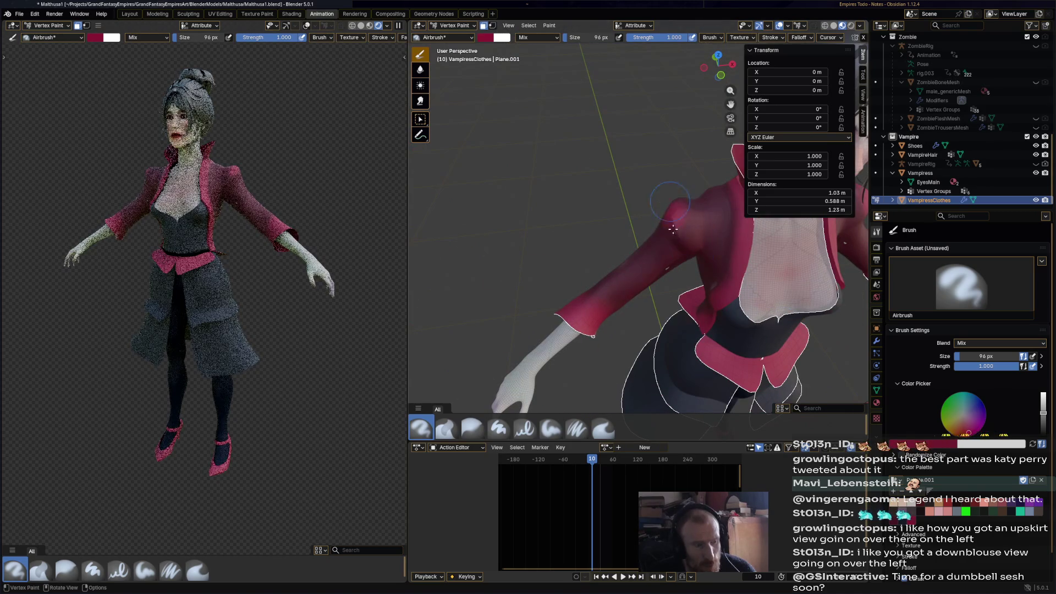
pyautogui.moveTo(605, 309); pyautogui.dragTo(573, 327, button='middle')
# Soften the shoulder paint with the Blur brush and check the coat from several angles
pyautogui.click(472, 428)
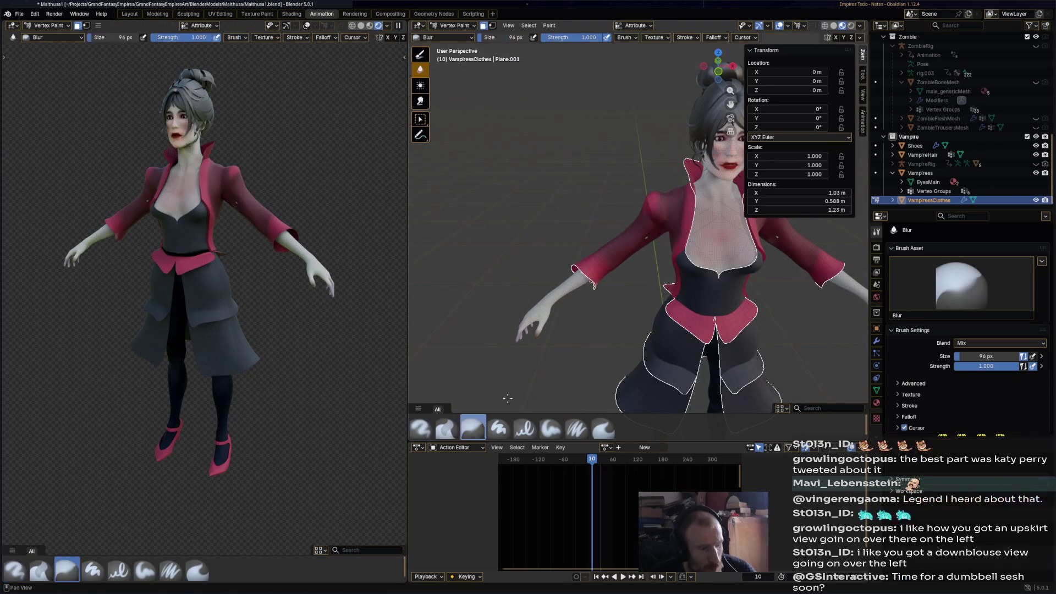
pyautogui.moveTo(650, 190); pyautogui.dragTo(663, 225)
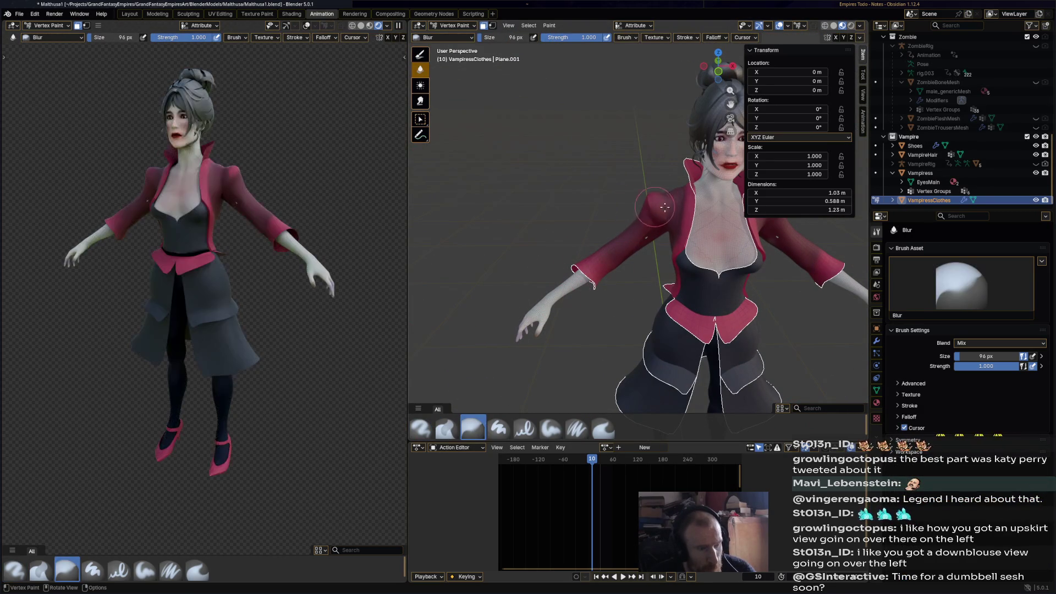
pyautogui.moveTo(682, 196)
pyautogui.mouseDown(button='middle')
pyautogui.moveTo(588, 233)
pyautogui.moveTo(528, 237)
pyautogui.mouseUp(button='middle')
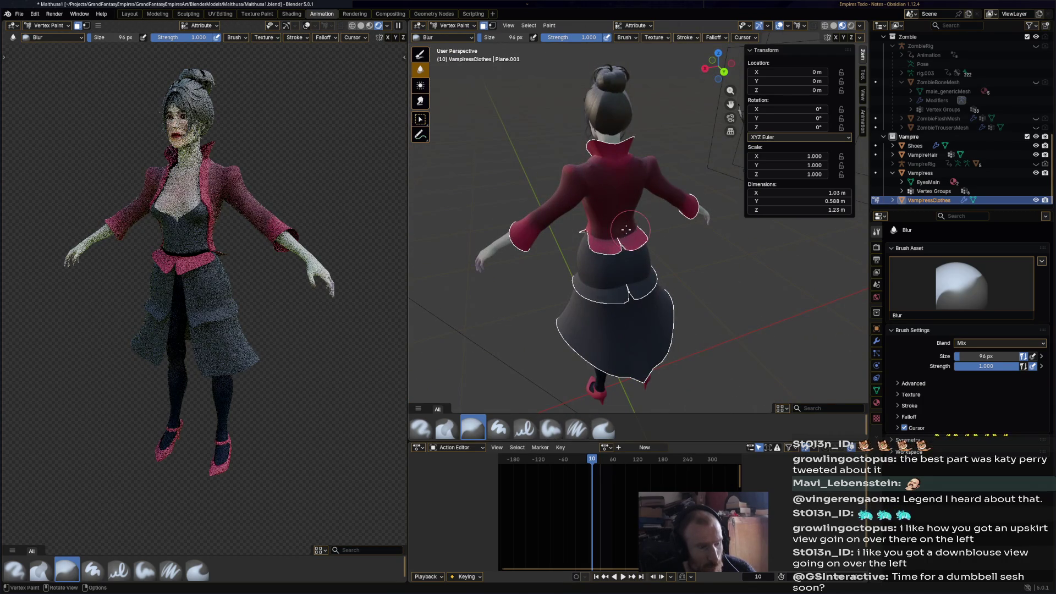
pyautogui.moveTo(626, 229); pyautogui.dragTo(586, 250, button='middle')
pyautogui.moveTo(572, 297)
pyautogui.mouseDown(button='middle')
pyautogui.moveTo(586, 301)
pyautogui.moveTo(696, 199)
pyautogui.moveTo(664, 257)
pyautogui.moveTo(576, 165)
pyautogui.moveTo(559, 196)
pyautogui.moveTo(576, 224)
pyautogui.moveTo(623, 236)
pyautogui.mouseUp(button='middle')
# Save Malthusa1.blend and zoom both viewports to inspect the painted coat
pyautogui.hotkey('ctrl', 's')
pyautogui.scroll(-2, 705, 259)
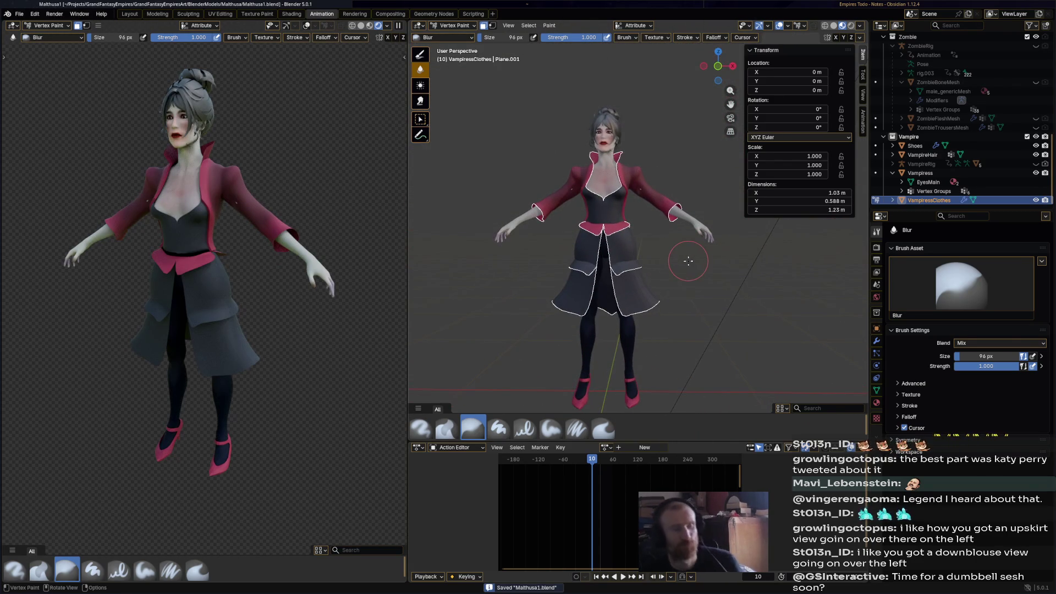
pyautogui.scroll(-1, 688, 267)
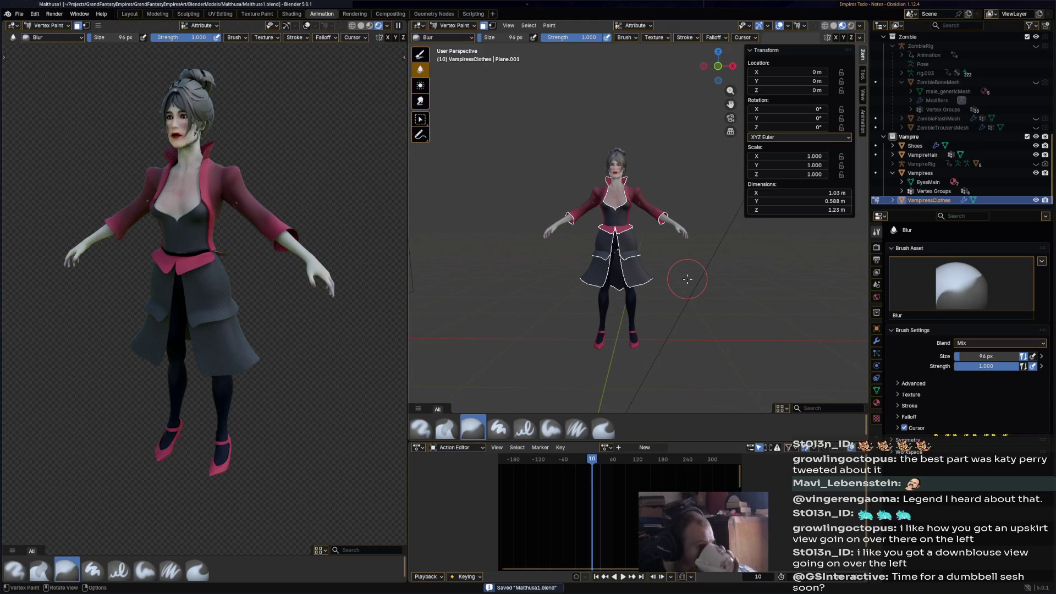
pyautogui.scroll(4, 592, 272)
pyautogui.scroll(3, 592, 273)
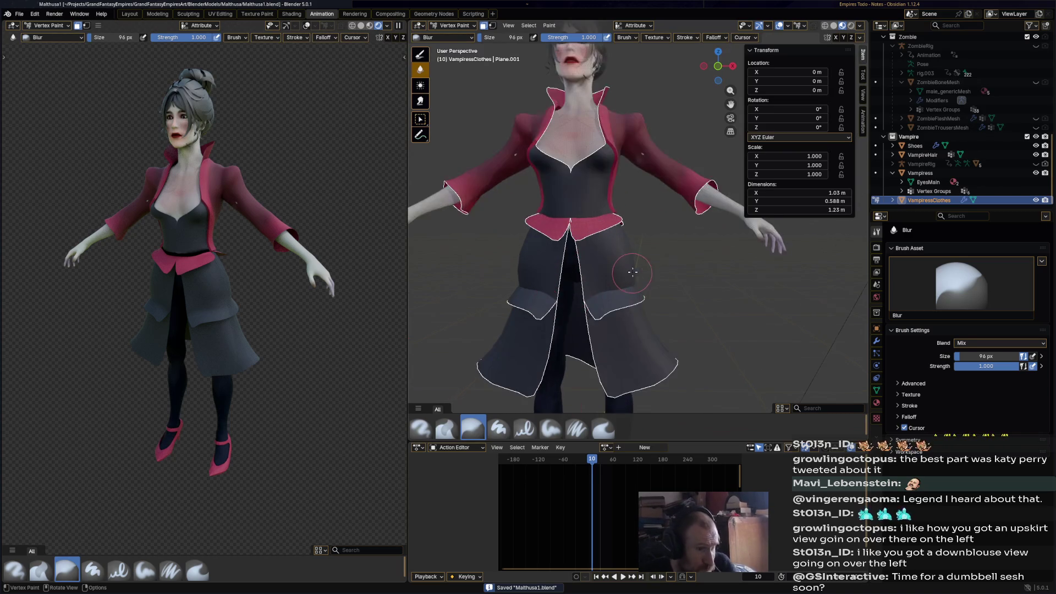
pyautogui.moveTo(258, 291)
pyautogui.mouseDown(button='middle')
pyautogui.moveTo(299, 310)
pyautogui.moveTo(275, 289)
pyautogui.mouseUp(button='middle')
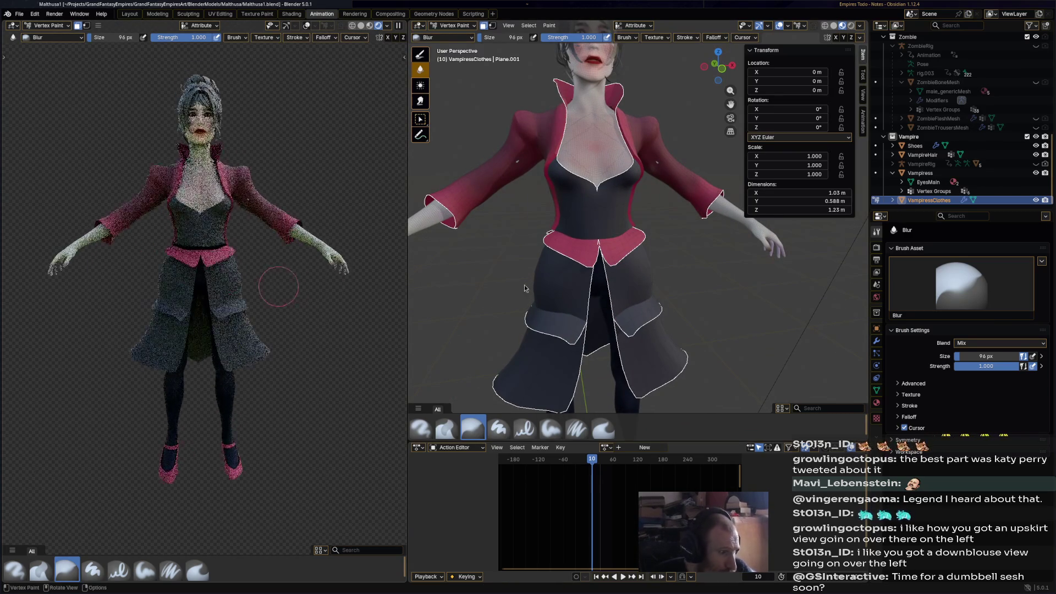
pyautogui.scroll(5, 691, 288)
pyautogui.scroll(-3, 696, 282)
pyautogui.scroll(8, 270, 240)
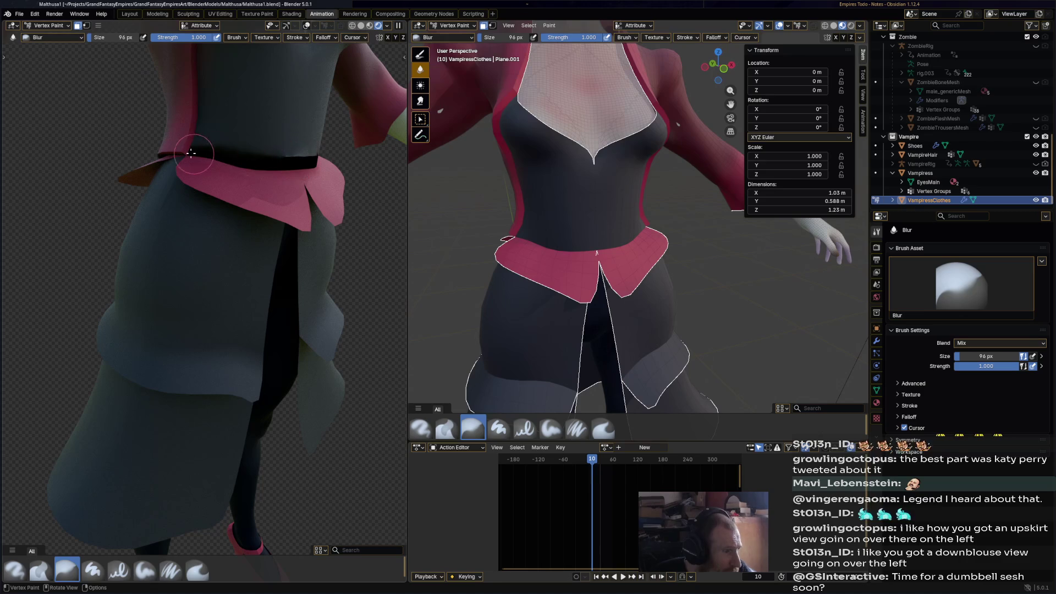
pyautogui.scroll(-5, 310, 164)
pyautogui.scroll(-3, 440, 110)
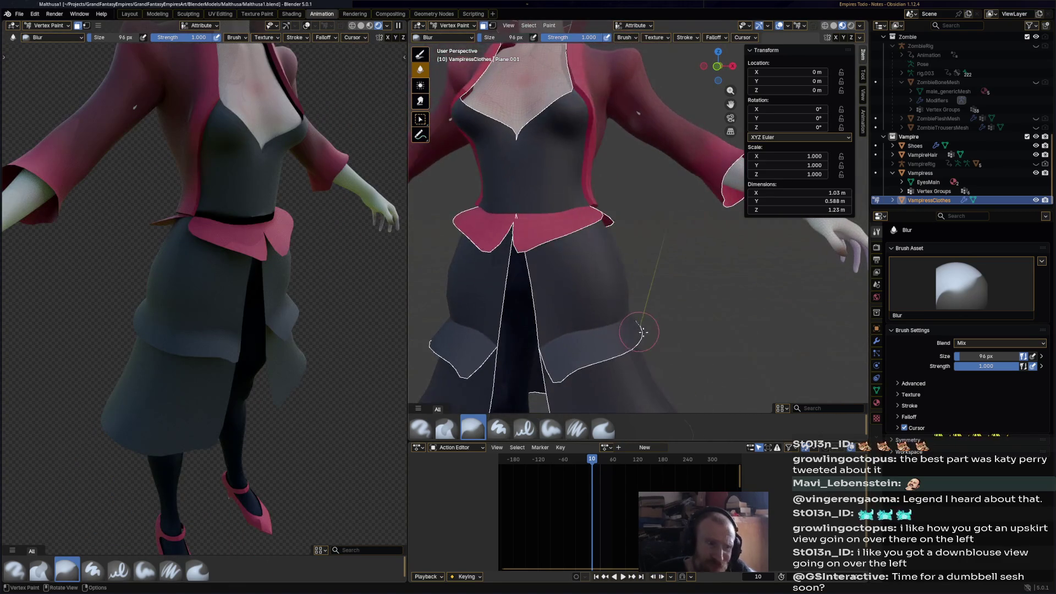
# With the Airbrush and a near-black swatch, paint the skirt from front and side
pyautogui.click(427, 57)
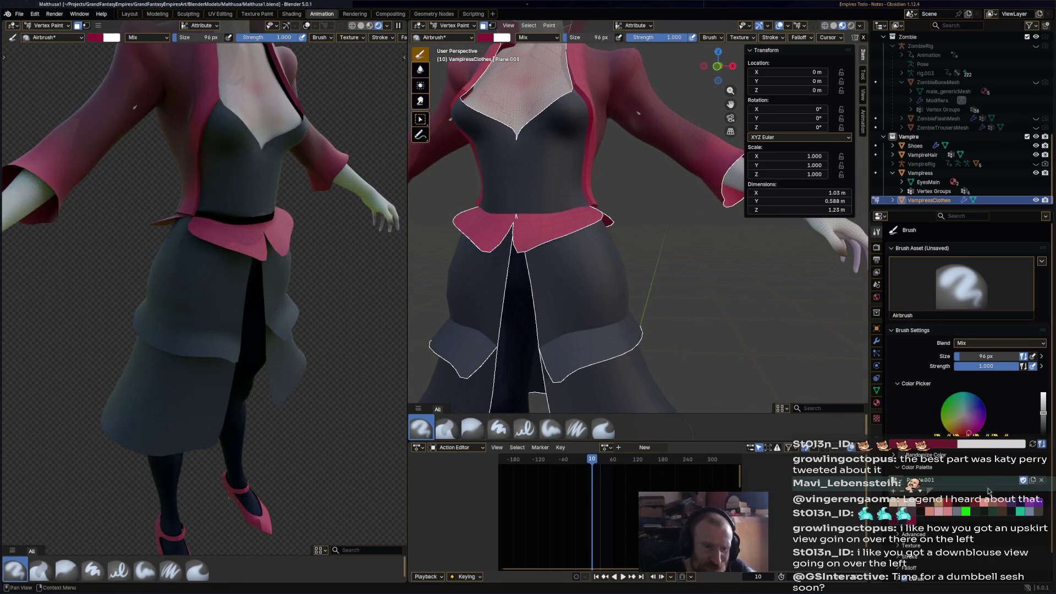
pyautogui.click(1010, 516)
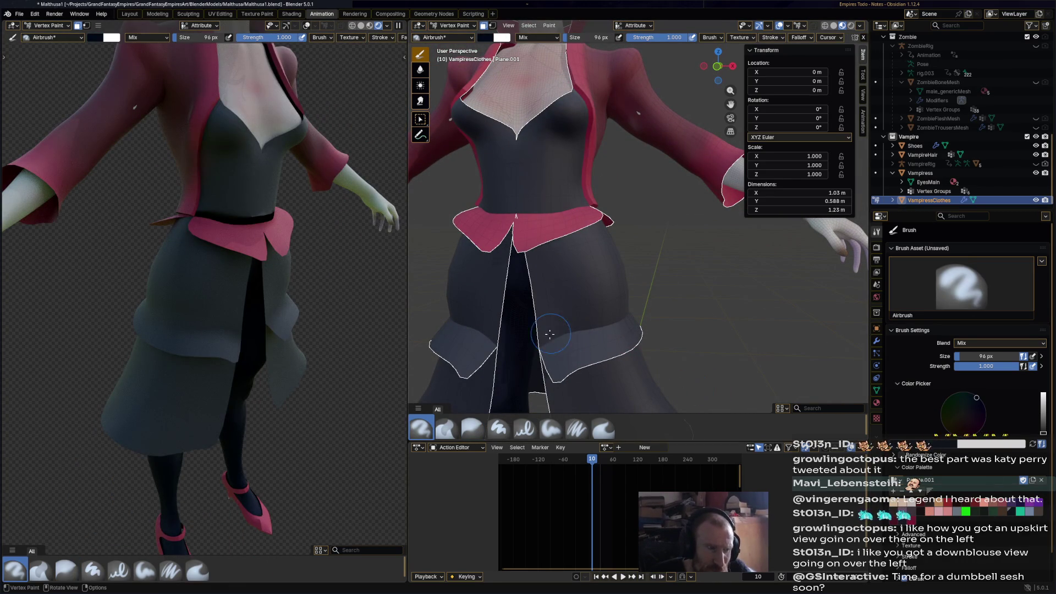
pyautogui.moveTo(549, 334); pyautogui.dragTo(619, 322)
pyautogui.moveTo(617, 320)
pyautogui.mouseDown(button='middle')
pyautogui.moveTo(583, 289)
pyautogui.moveTo(624, 283)
pyautogui.moveTo(633, 354)
pyautogui.moveTo(659, 374)
pyautogui.moveTo(695, 358)
pyautogui.moveTo(688, 341)
pyautogui.mouseUp(button='middle')
pyautogui.click(567, 286)
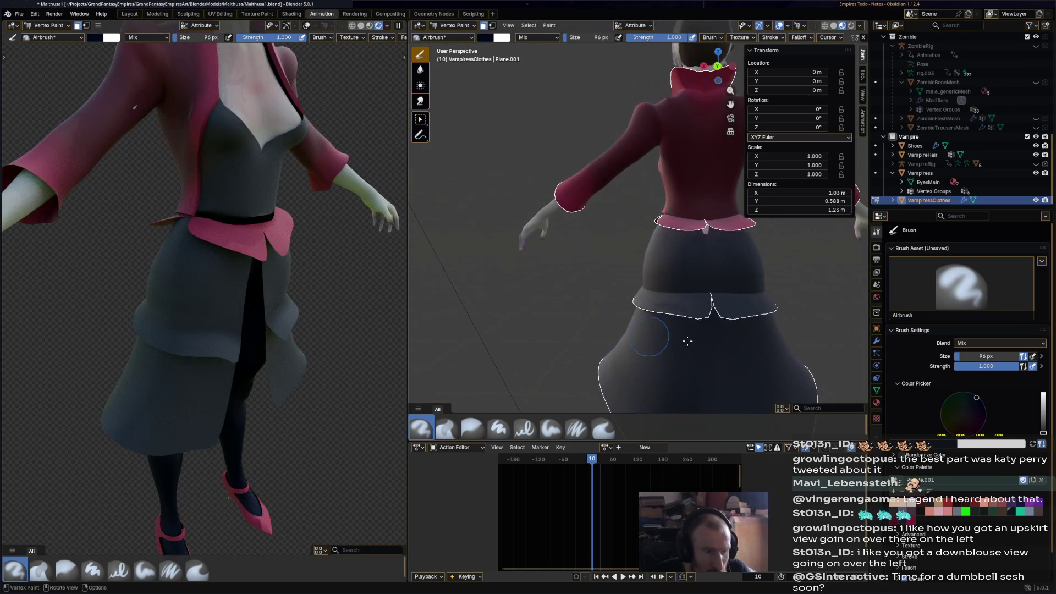
pyautogui.click(712, 331)
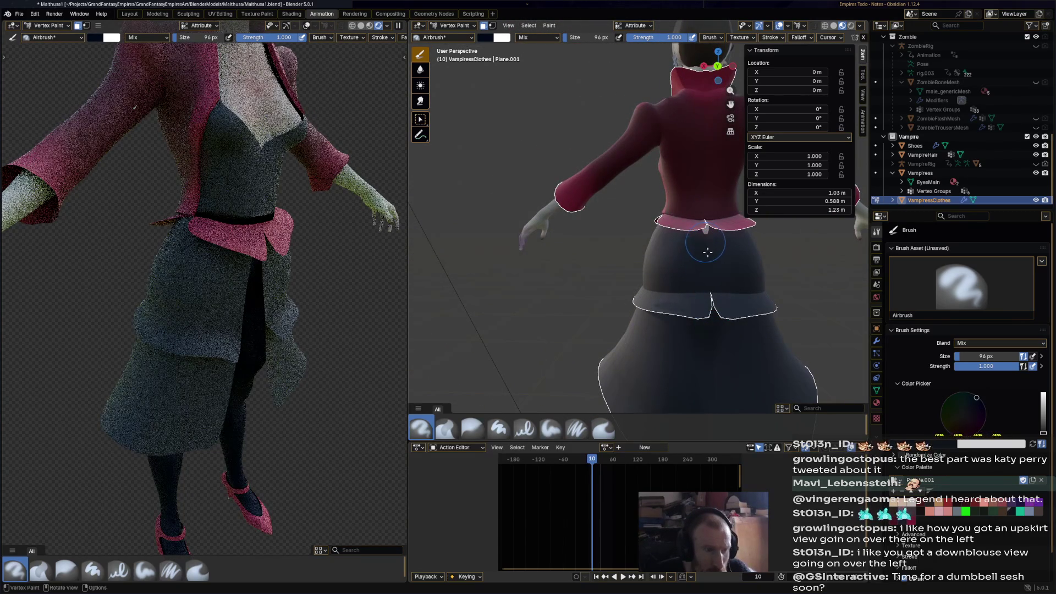
pyautogui.moveTo(708, 252)
pyautogui.mouseDown(button='middle')
pyautogui.moveTo(673, 309)
pyautogui.moveTo(710, 234)
pyautogui.moveTo(695, 226)
pyautogui.mouseUp(button='middle')
# Save Malthusa1.blend again
pyautogui.scroll(-4, 673, 309)
pyautogui.hotkey('ctrl', 's')
pyautogui.scroll(-1, 680, 317)
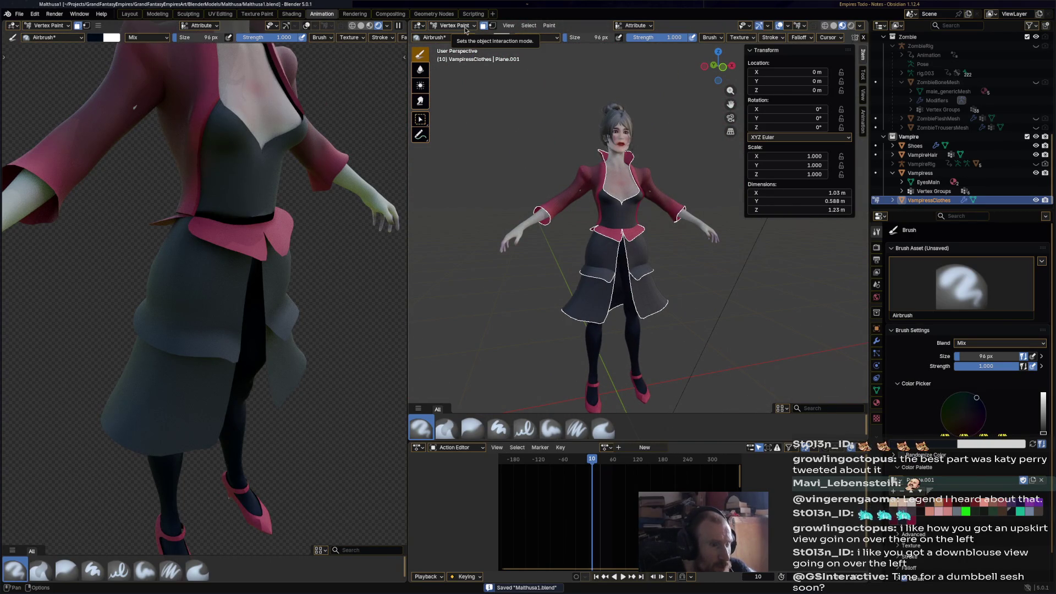
pyautogui.click(465, 26)
# Select the Vampiress body mesh in Object Mode and put it into Vertex Paint
pyautogui.click(457, 36)
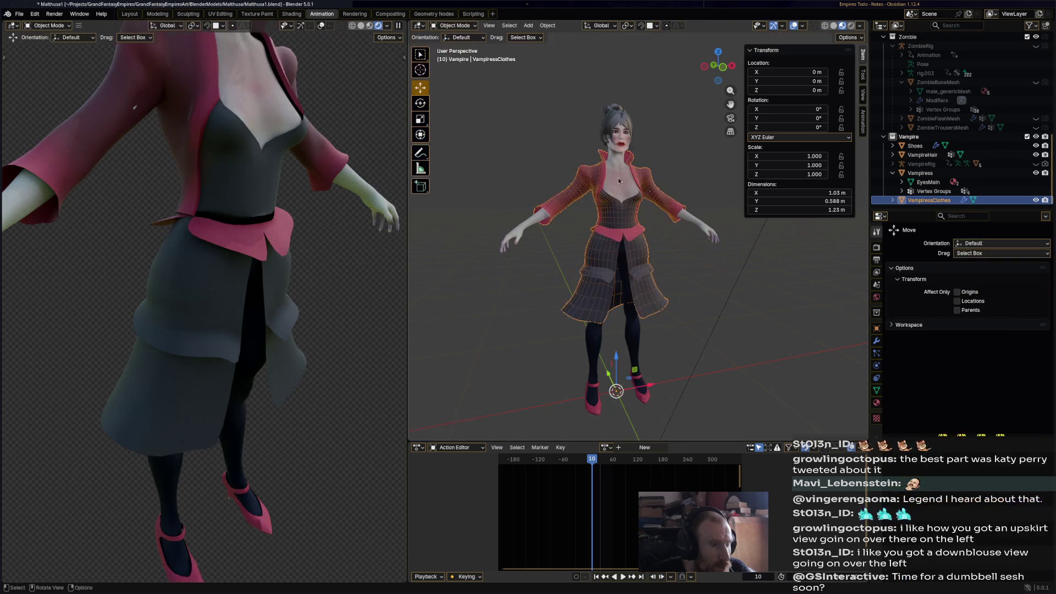
pyautogui.click(696, 259)
pyautogui.click(655, 202)
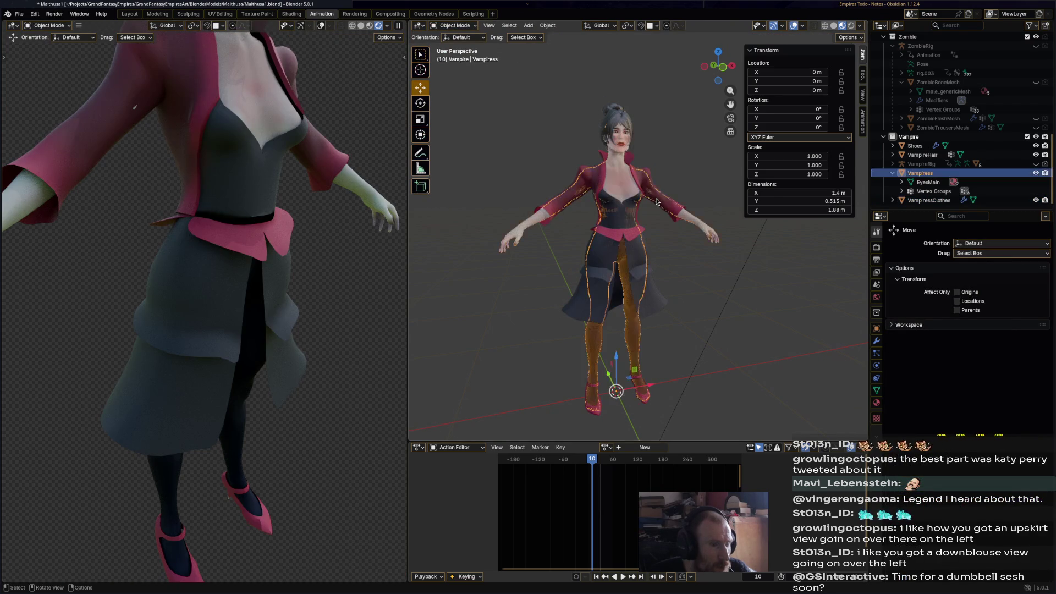
pyautogui.click(453, 26)
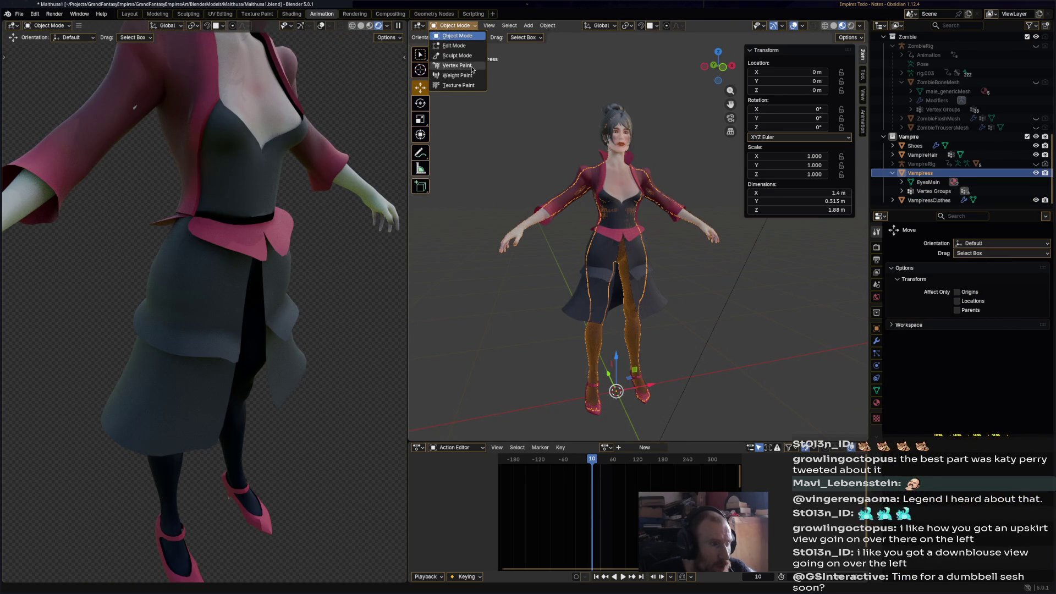
pyautogui.click(452, 67)
pyautogui.scroll(4, 792, 278)
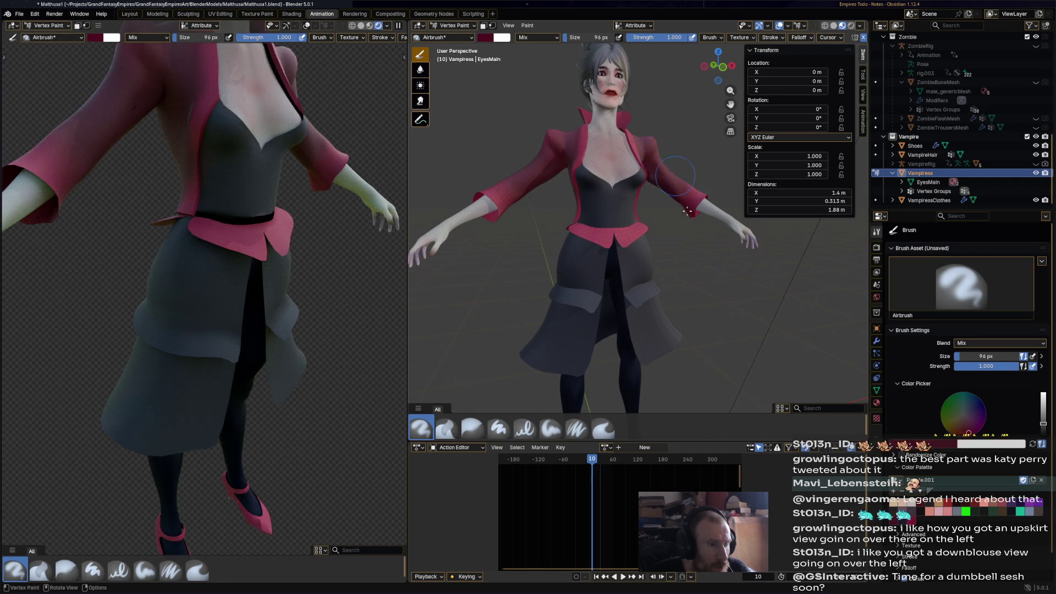
# Frame the character's back and hide VampiressClothes to expose the body
pyautogui.moveTo(687, 211); pyautogui.dragTo(664, 162, button='middle')
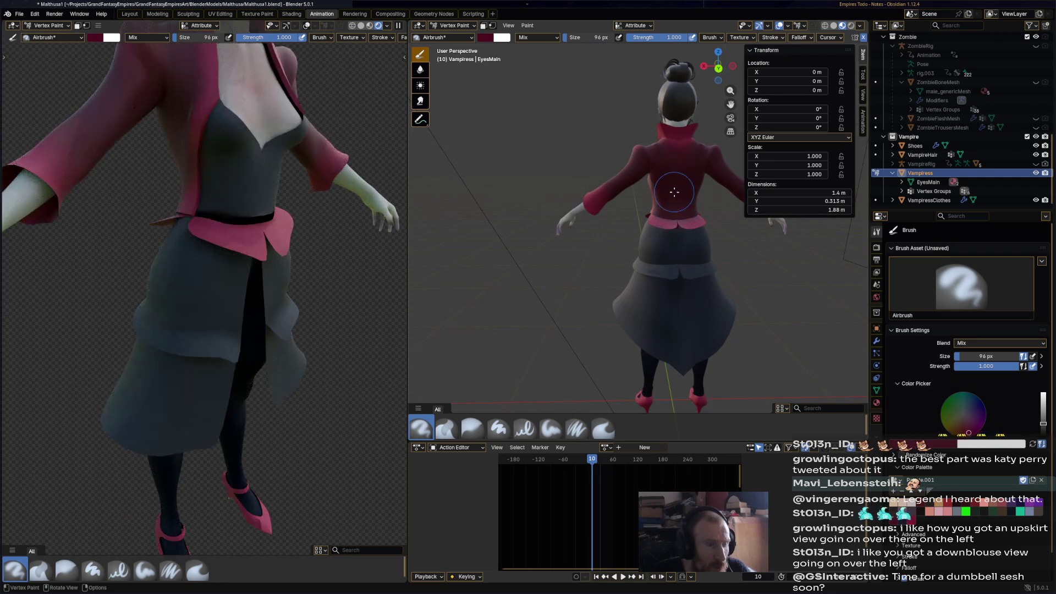
pyautogui.keyDown('shift'); pyautogui.moveTo(672, 181); pyautogui.dragTo(619, 242, button='middle'); pyautogui.keyUp('shift')
pyautogui.scroll(2, 619, 243)
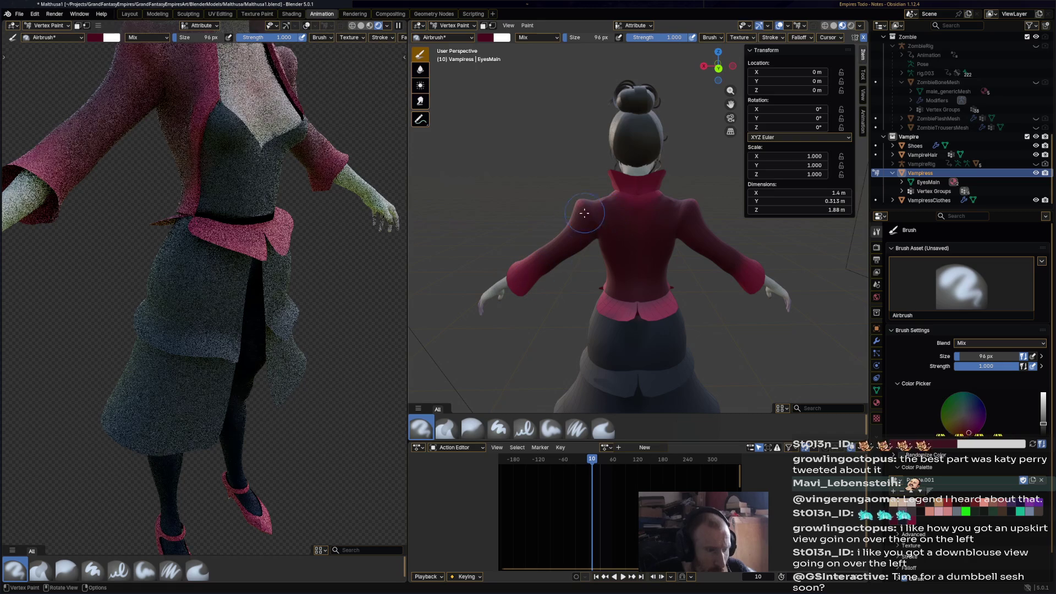
pyautogui.click(1036, 201)
pyautogui.click(1038, 201)
pyautogui.click(1038, 201)
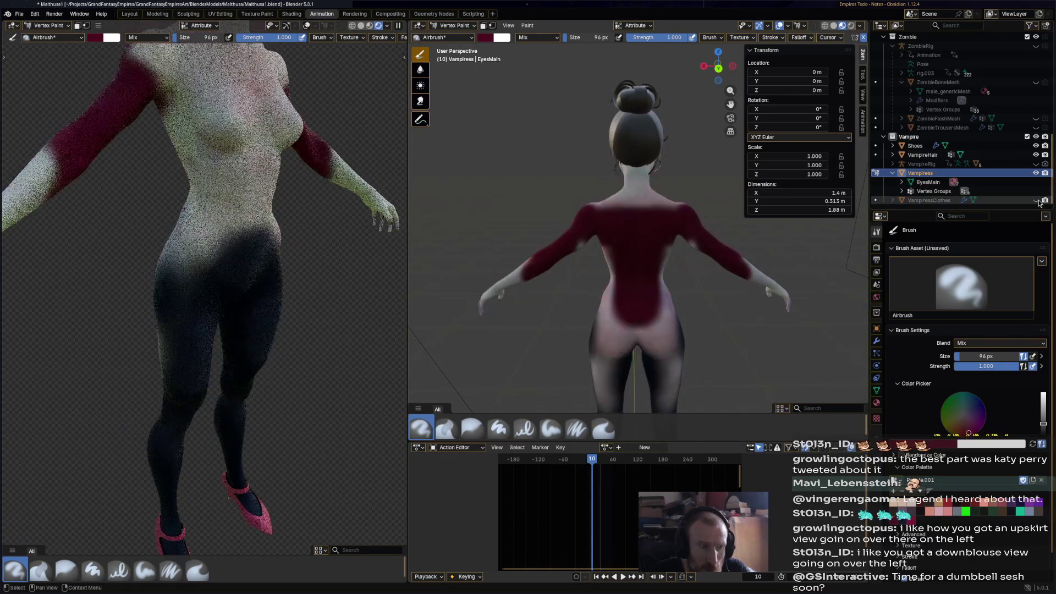
pyautogui.click(1037, 200)
pyautogui.click(1037, 201)
# Paint red down the body's side, leaving the clothes hidden after toggling visibility
pyautogui.moveTo(649, 228); pyautogui.dragTo(605, 245, button='middle')
pyautogui.moveTo(604, 245)
pyautogui.mouseDown()
pyautogui.moveTo(583, 286)
pyautogui.moveTo(605, 316)
pyautogui.mouseUp()
pyautogui.moveTo(606, 316)
pyautogui.mouseDown(button='middle')
pyautogui.moveTo(682, 304)
pyautogui.moveTo(619, 391)
pyautogui.mouseUp(button='middle')
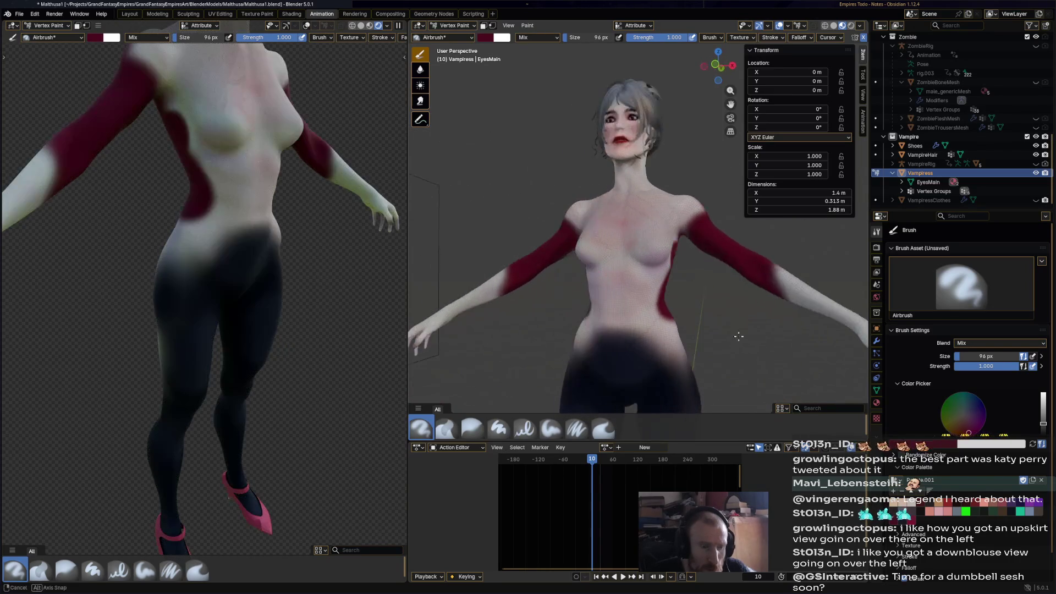
pyautogui.click(1037, 173)
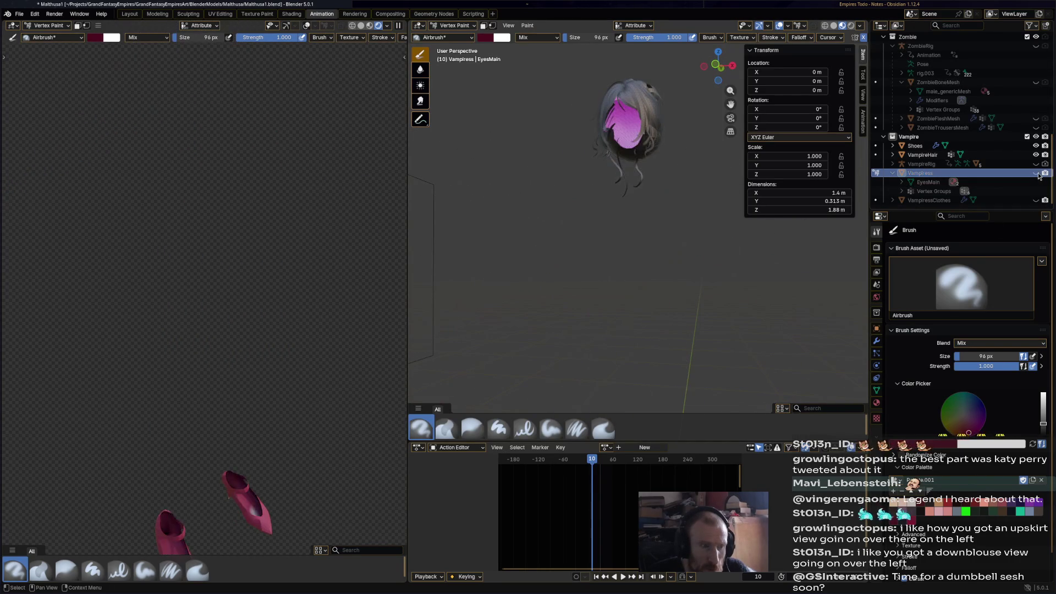
pyautogui.click(1037, 173)
pyautogui.click(1037, 200)
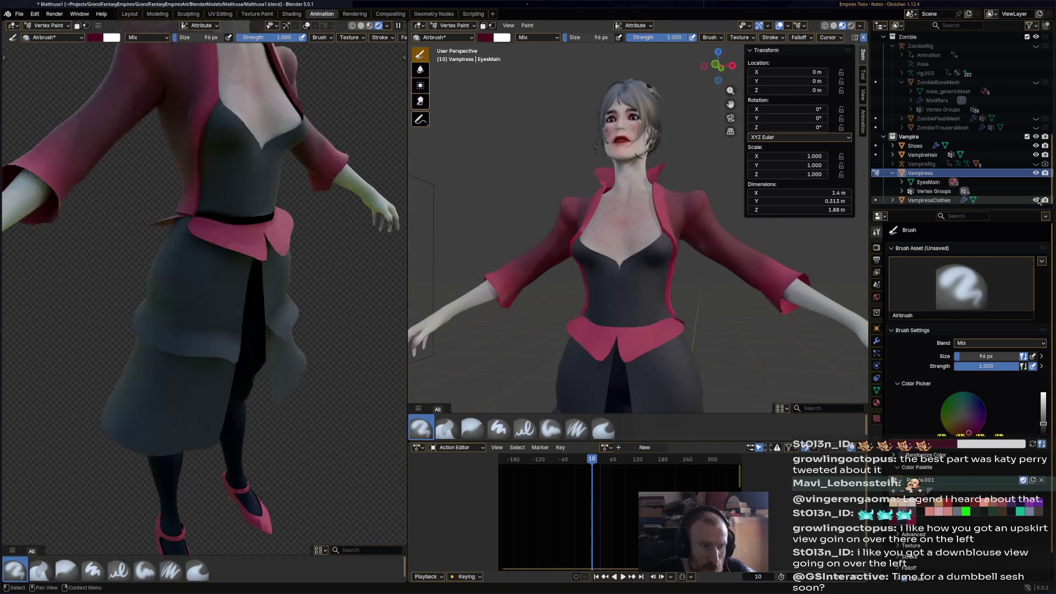
pyautogui.click(1037, 200)
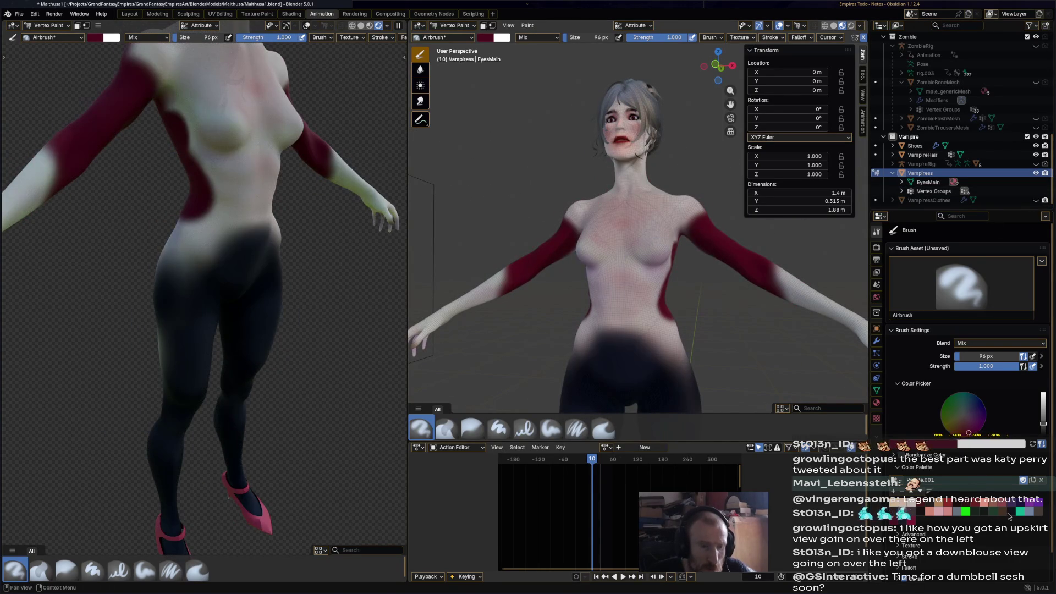
# Paint near-black over the chest, stomach, lower back, hips and thighs
pyautogui.click(1009, 513)
pyautogui.moveTo(616, 300)
pyautogui.mouseDown()
pyautogui.moveTo(638, 283)
pyautogui.moveTo(599, 269)
pyautogui.moveTo(633, 319)
pyautogui.moveTo(655, 302)
pyautogui.moveTo(605, 286)
pyautogui.moveTo(657, 280)
pyautogui.mouseUp()
pyautogui.keyDown('shift'); pyautogui.moveTo(694, 352); pyautogui.dragTo(673, 291, button='middle'); pyautogui.keyUp('shift')
pyautogui.moveTo(672, 292)
pyautogui.mouseDown()
pyautogui.moveTo(677, 255)
pyautogui.moveTo(663, 285)
pyautogui.mouseUp()
pyautogui.moveTo(663, 285)
pyautogui.mouseDown(button='middle')
pyautogui.moveTo(558, 300)
pyautogui.moveTo(567, 259)
pyautogui.mouseUp(button='middle')
pyautogui.moveTo(567, 259)
pyautogui.mouseDown()
pyautogui.moveTo(592, 289)
pyautogui.moveTo(615, 296)
pyautogui.moveTo(584, 320)
pyautogui.moveTo(551, 300)
pyautogui.moveTo(559, 271)
pyautogui.moveTo(567, 297)
pyautogui.mouseUp()
pyautogui.moveTo(567, 297); pyautogui.dragTo(575, 259, button='middle')
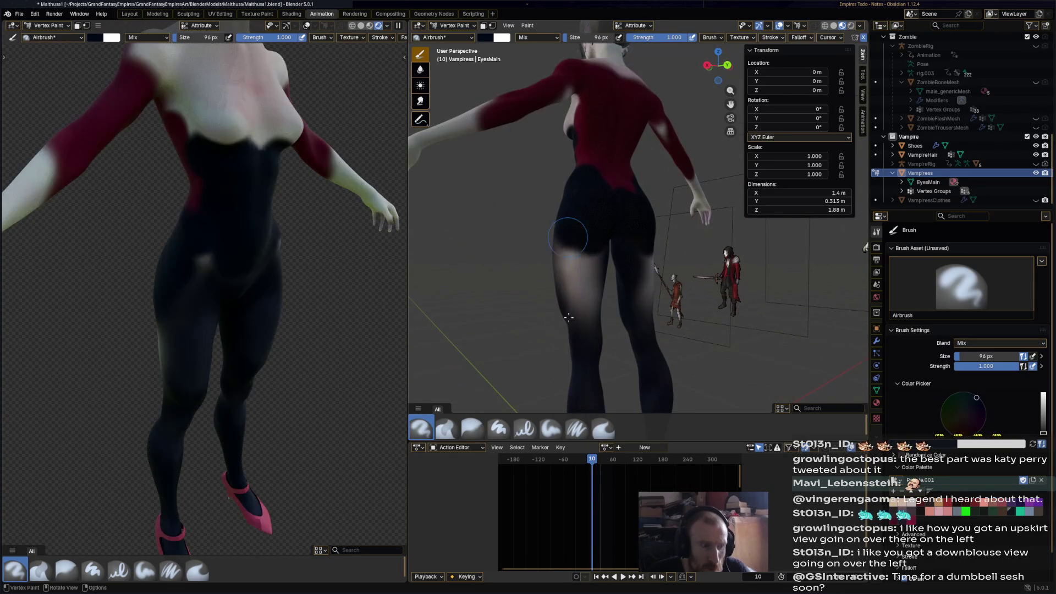
pyautogui.moveTo(575, 258)
pyautogui.mouseDown()
pyautogui.moveTo(599, 302)
pyautogui.moveTo(586, 291)
pyautogui.moveTo(586, 217)
pyautogui.mouseUp()
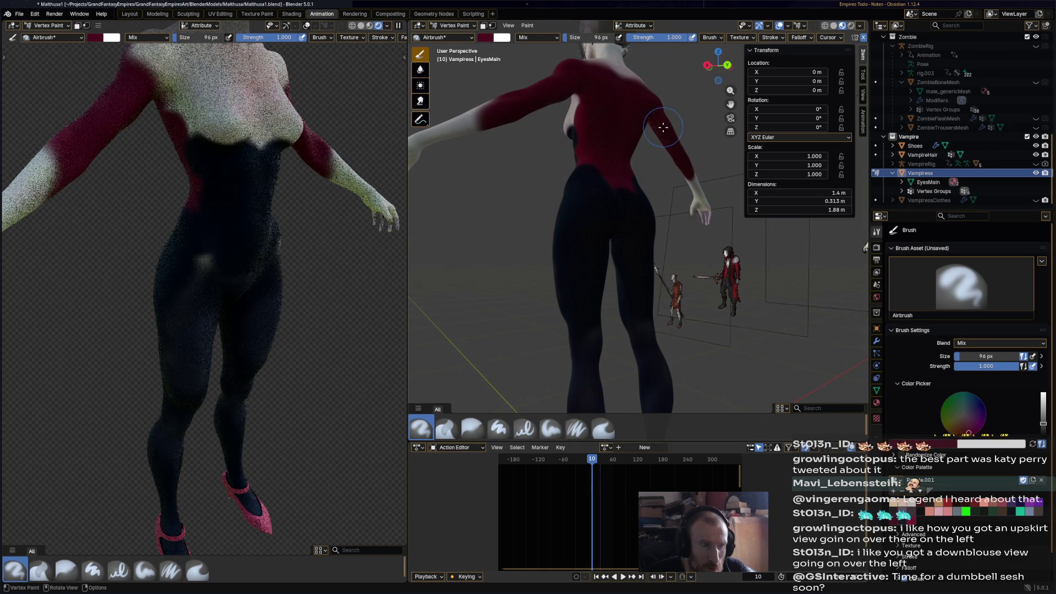
# Darken the red shoulder and back with black, then save the file
pyautogui.moveTo(660, 132)
pyautogui.mouseDown(button='middle')
pyautogui.moveTo(695, 257)
pyautogui.moveTo(619, 289)
pyautogui.mouseUp(button='middle')
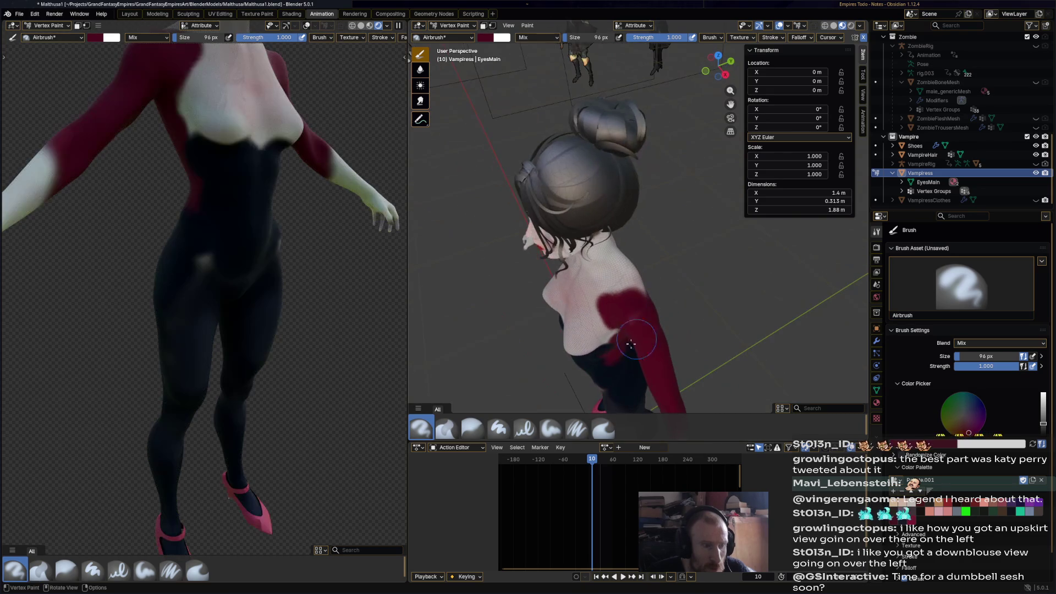
pyautogui.moveTo(614, 282); pyautogui.dragTo(615, 288)
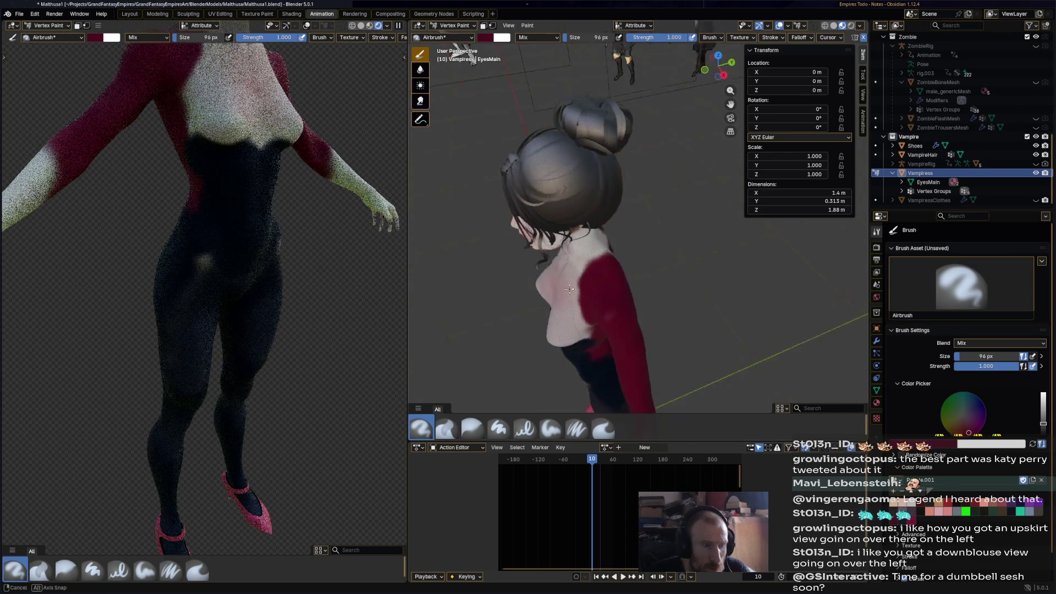
pyautogui.moveTo(616, 287); pyautogui.dragTo(566, 203, button='middle')
pyautogui.moveTo(565, 203)
pyautogui.mouseDown()
pyautogui.moveTo(575, 198)
pyautogui.moveTo(577, 212)
pyautogui.mouseUp()
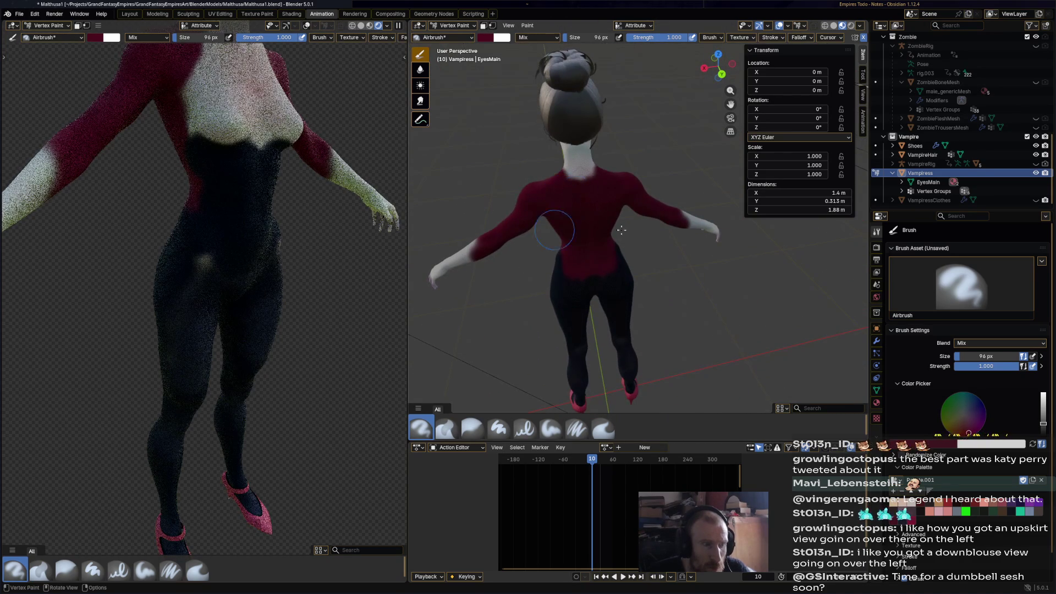
pyautogui.moveTo(578, 212); pyautogui.dragTo(935, 198, button='middle')
pyautogui.hotkey('ctrl', 's')
# Unhide the clothes and frame the fully dressed vampiress from the front
pyautogui.click(1036, 199)
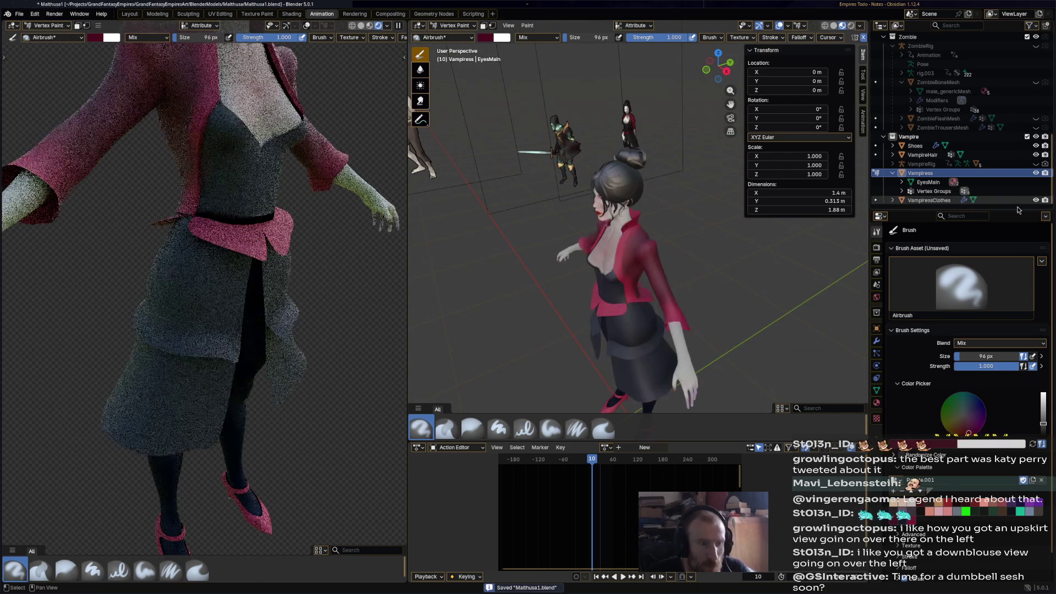
pyautogui.moveTo(798, 336)
pyautogui.mouseDown(button='middle')
pyautogui.moveTo(761, 295)
pyautogui.moveTo(762, 307)
pyautogui.mouseUp(button='middle')
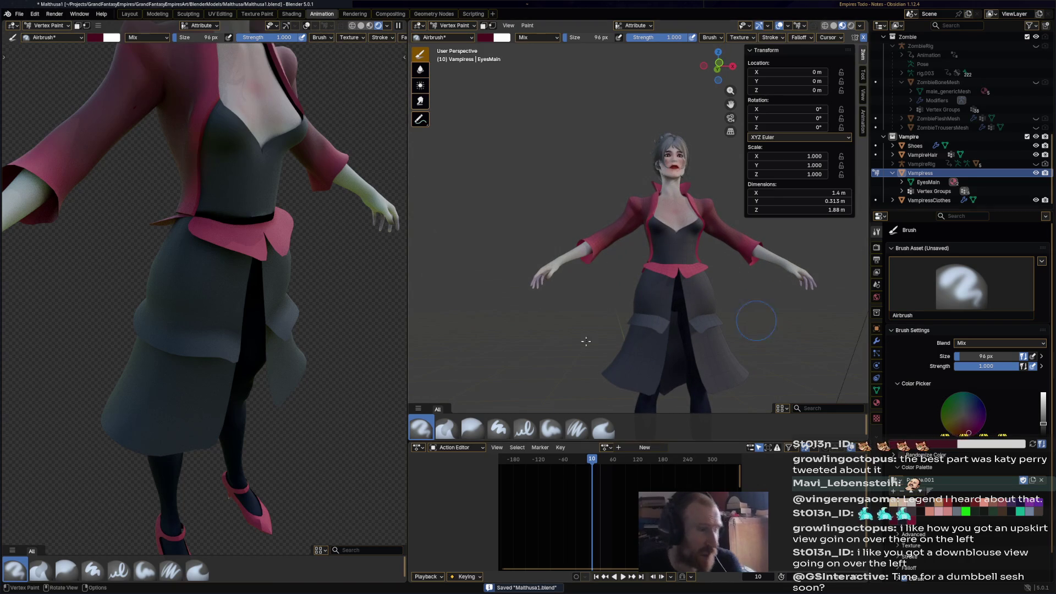
pyautogui.moveTo(550, 142); pyautogui.dragTo(557, 174, button='middle')
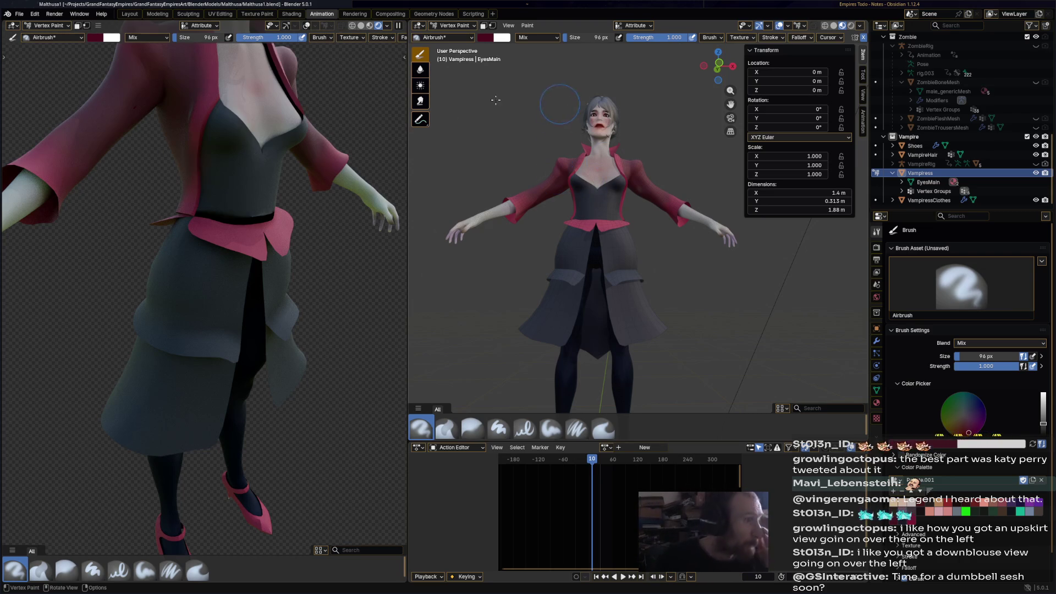
# Bring up the clothes' shader node tree in the Shading workspace and clear room for new nodes
pyautogui.click(294, 15)
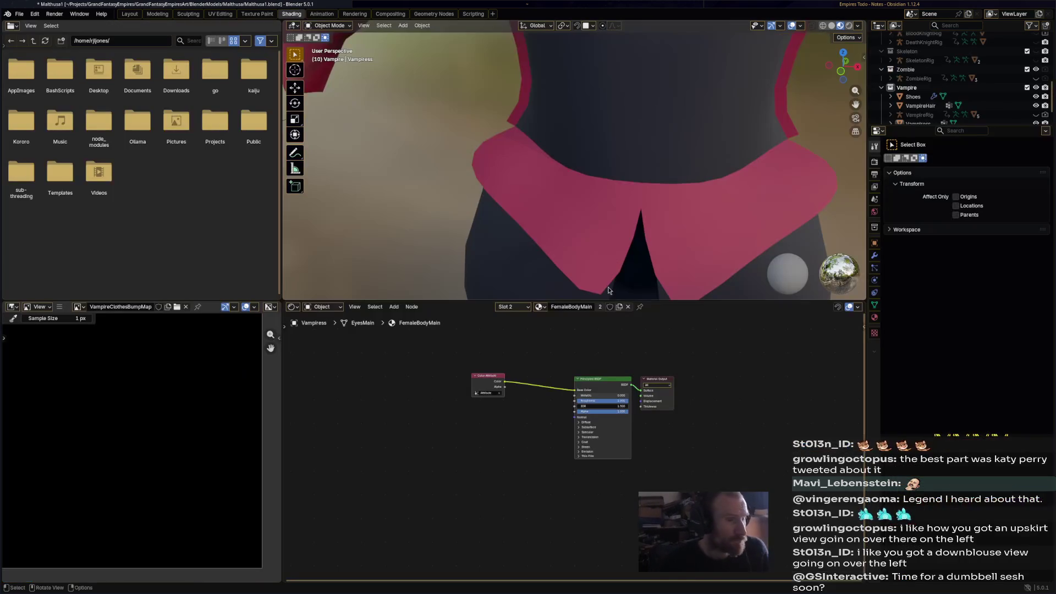
pyautogui.click(673, 143)
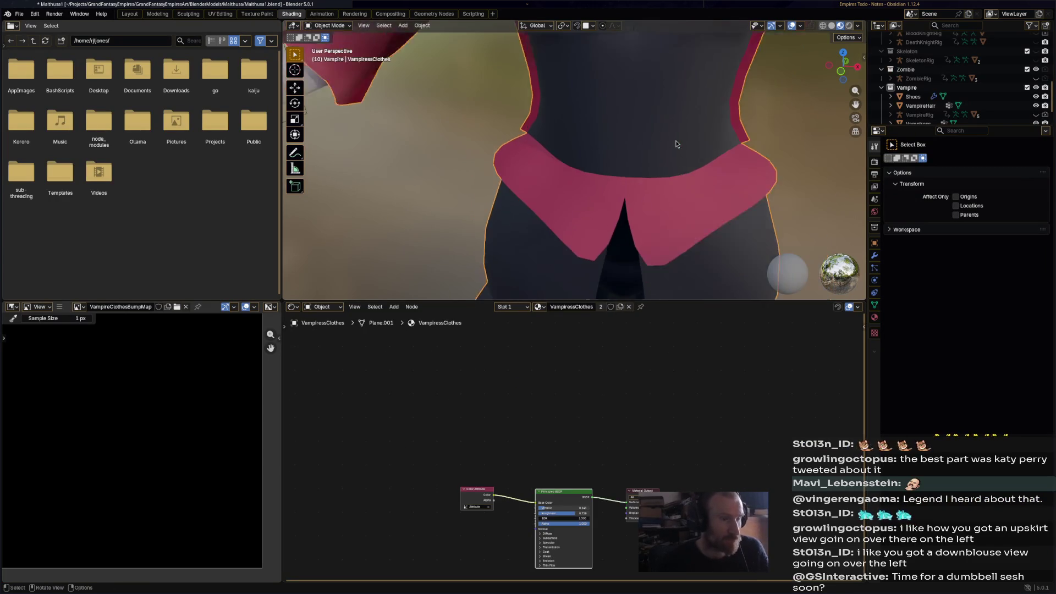
pyautogui.scroll(-5, 675, 140)
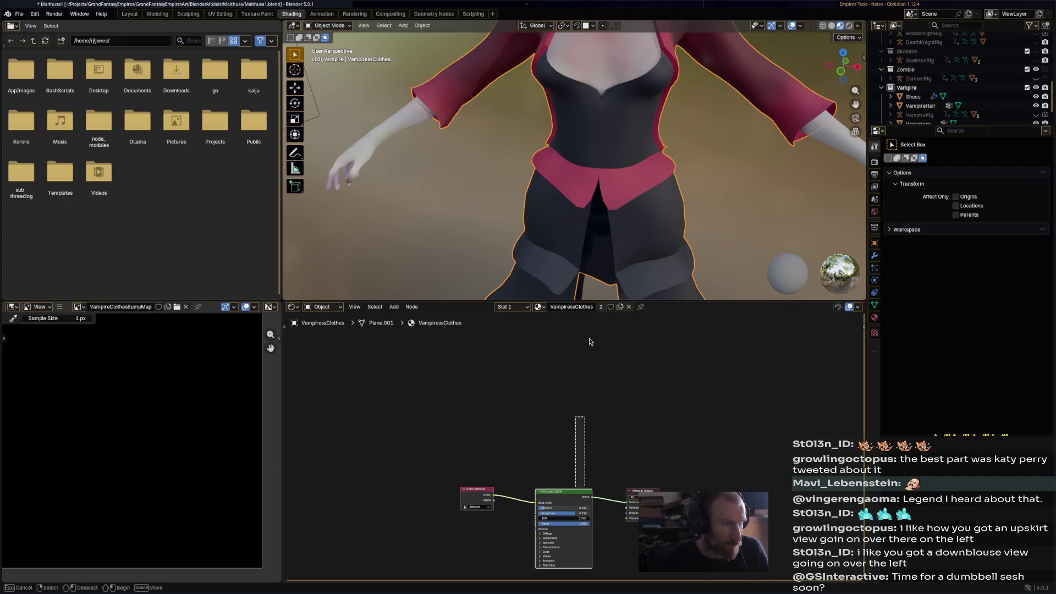
pyautogui.click(559, 476)
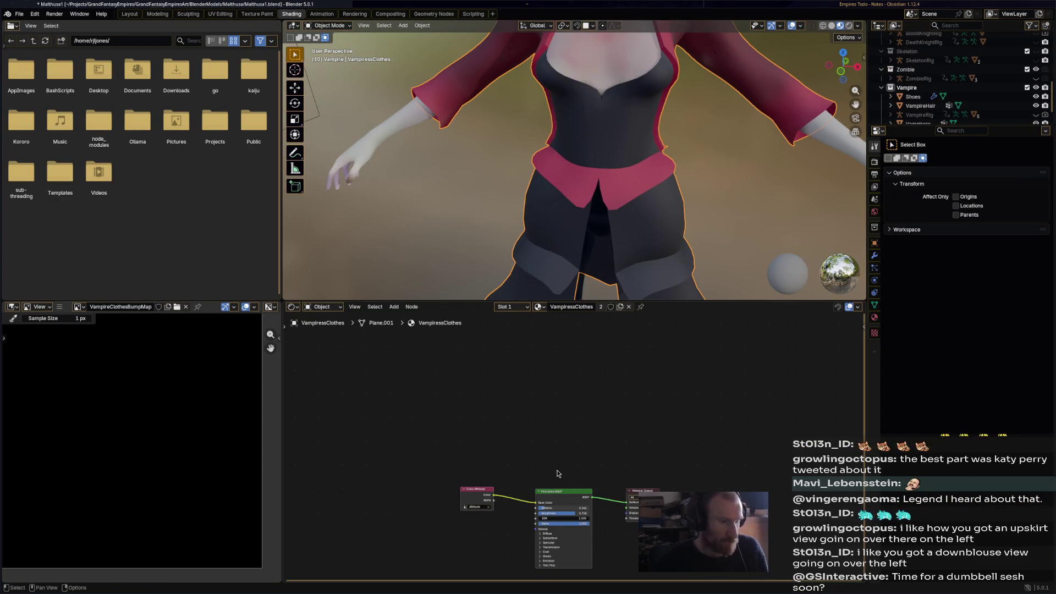
pyautogui.moveTo(558, 474); pyautogui.dragTo(576, 336, button='middle')
# Add an Image Texture node with a new VampiressClothesBumpMap image set to Non-Color
pyautogui.rightClick(479, 460)
pyautogui.moveTo(478, 444)
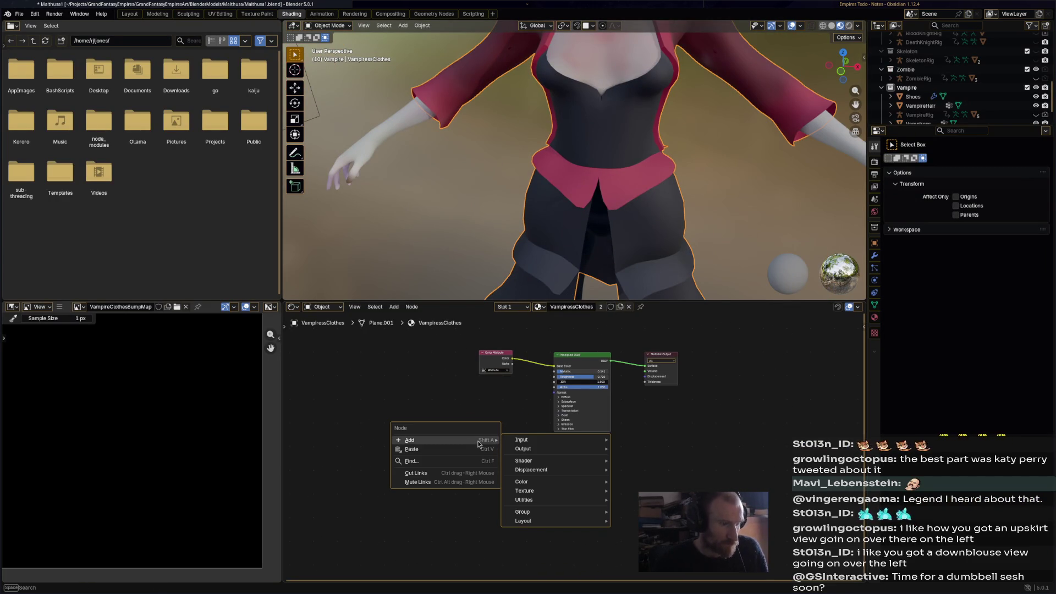
pyautogui.moveTo(547, 442)
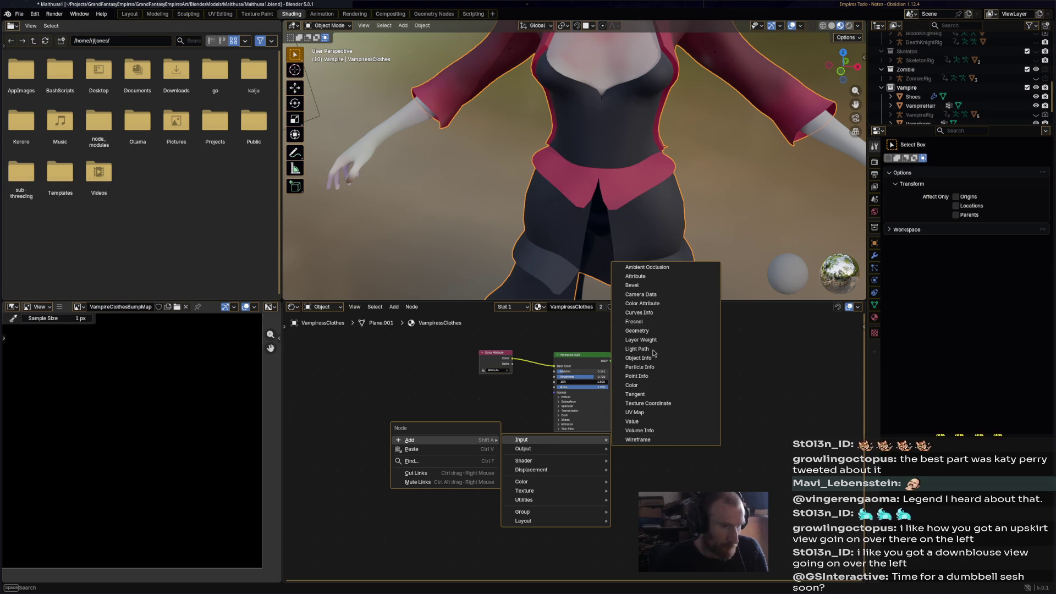
pyautogui.moveTo(577, 494)
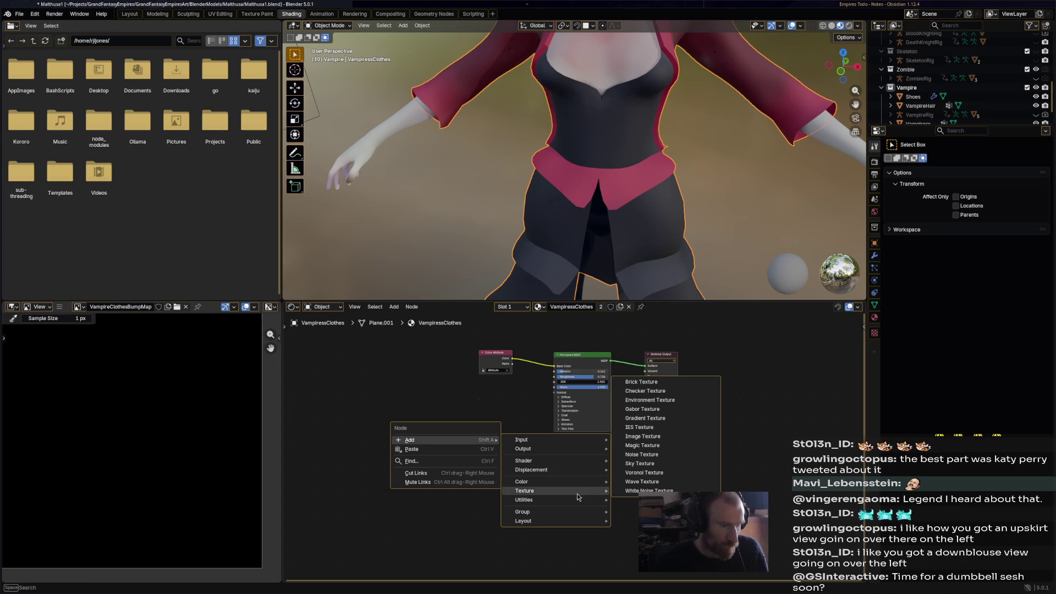
pyautogui.click(641, 437)
pyautogui.click(444, 454)
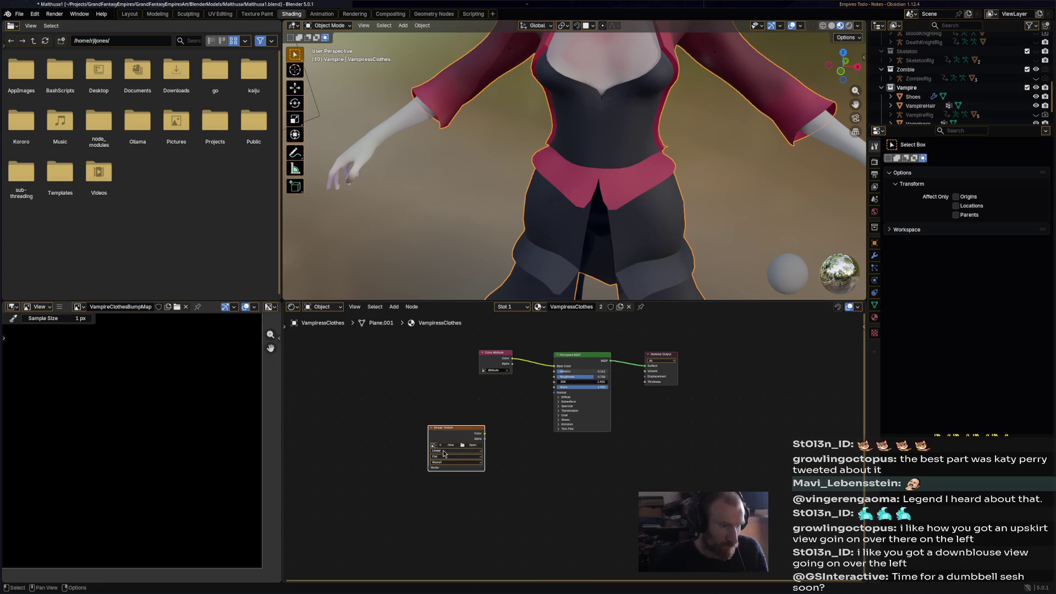
pyautogui.click(447, 445)
pyautogui.write('VampiressClothesBump')
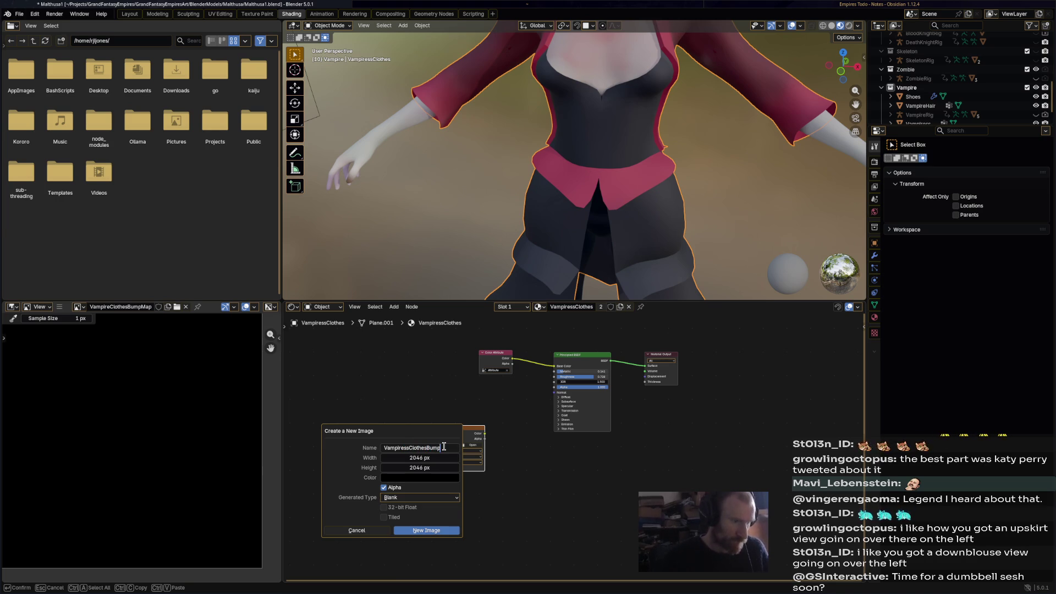
pyautogui.write('Map')
pyautogui.press('Return')
pyautogui.press('Return')
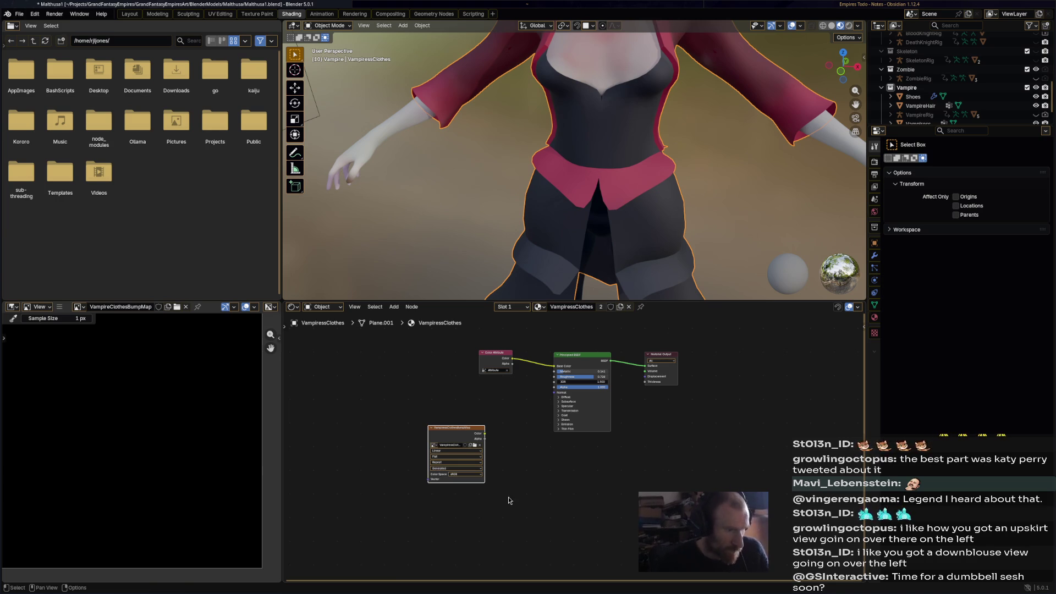
pyautogui.click(467, 474)
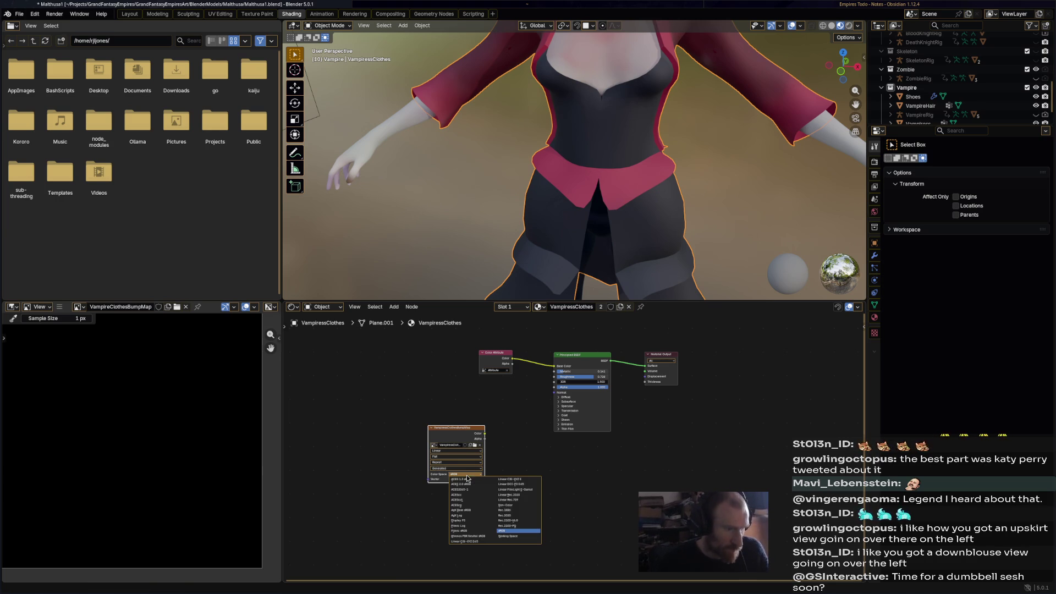
pyautogui.click(525, 506)
# Add a Bump node with Distance 0.050, fed by the image Color and driving the Principled Normal
pyautogui.rightClick(518, 432)
pyautogui.moveTo(518, 432)
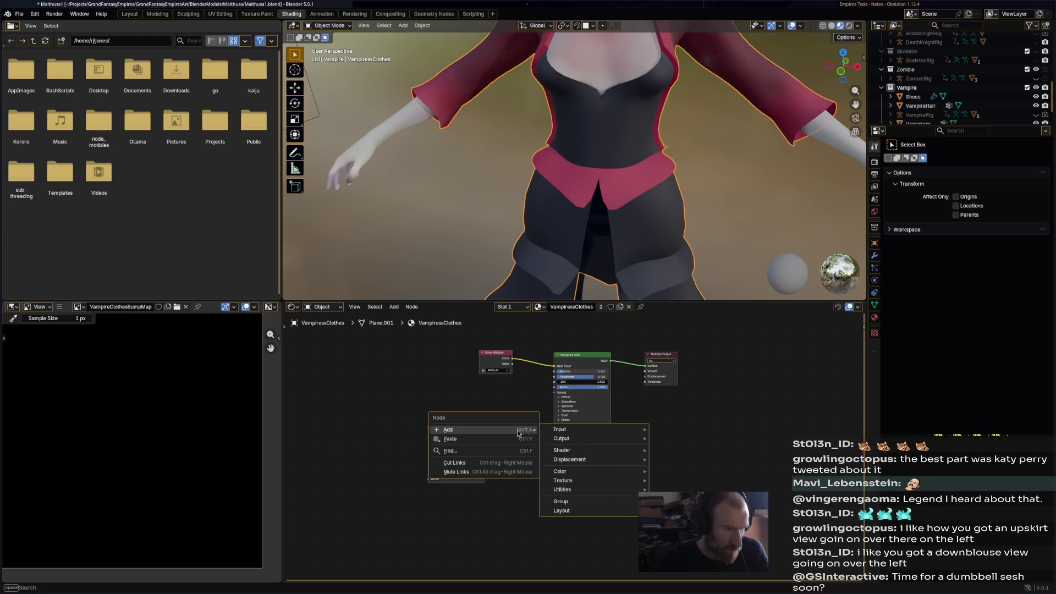
pyautogui.moveTo(573, 460)
pyautogui.click(682, 462)
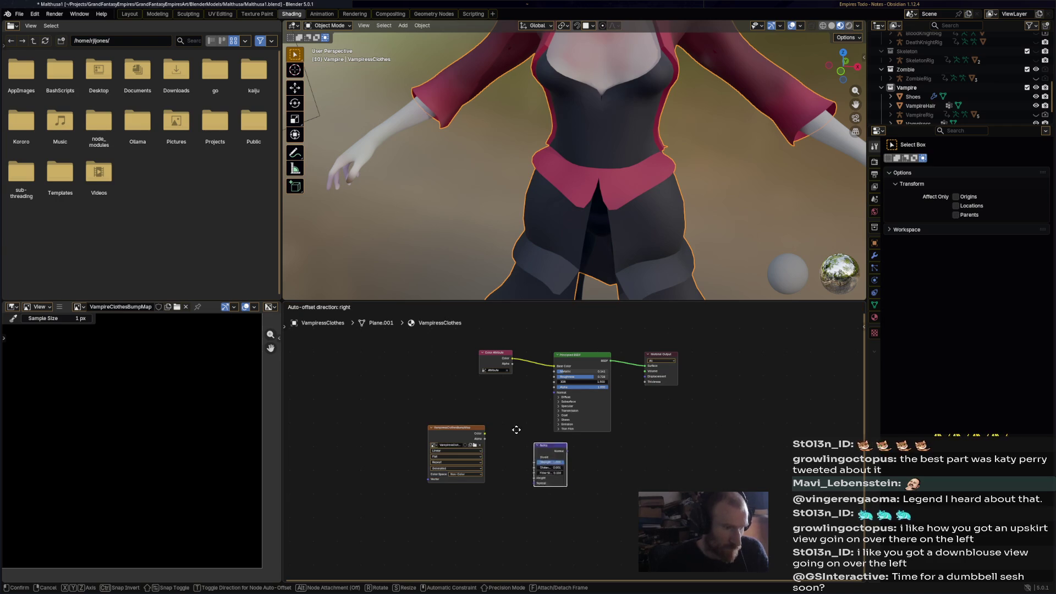
pyautogui.click(485, 412)
pyautogui.doubleClick(530, 449)
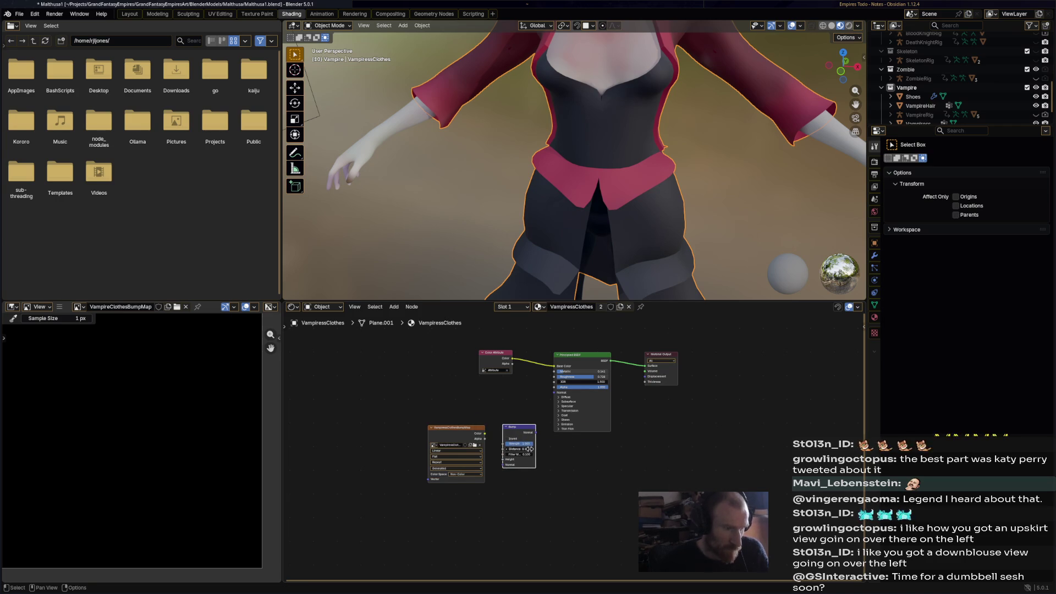
pyautogui.write('0')
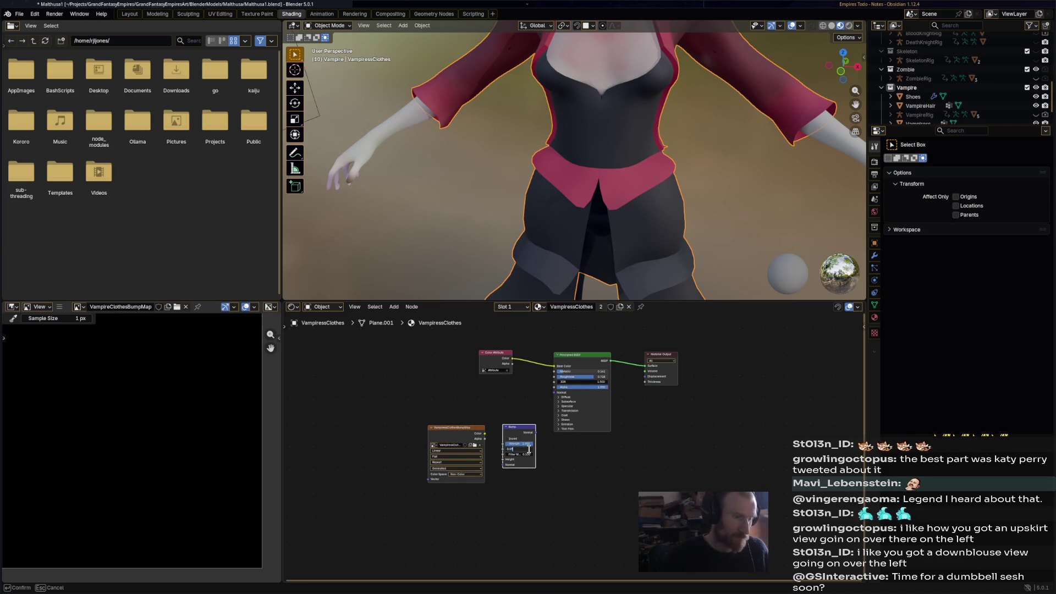
pyautogui.press('Return')
pyautogui.moveTo(485, 434); pyautogui.dragTo(502, 460)
pyautogui.moveTo(536, 432)
pyautogui.mouseDown()
pyautogui.moveTo(554, 393)
pyautogui.moveTo(523, 421)
pyautogui.mouseUp()
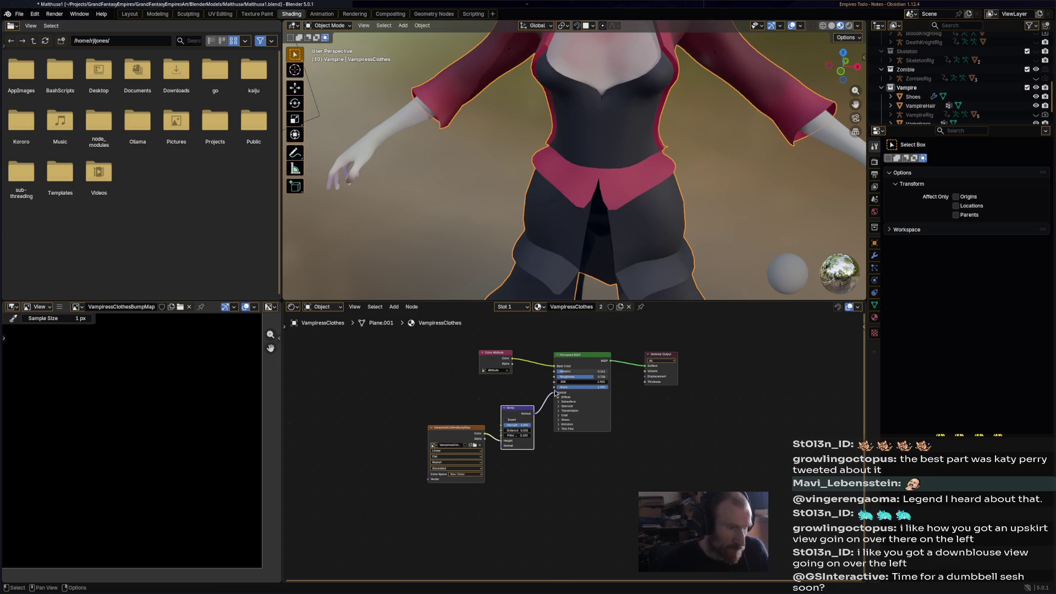
# Save the file and return to the Texture Paint workspace with the character framed
pyautogui.hotkey('ctrl', 's')
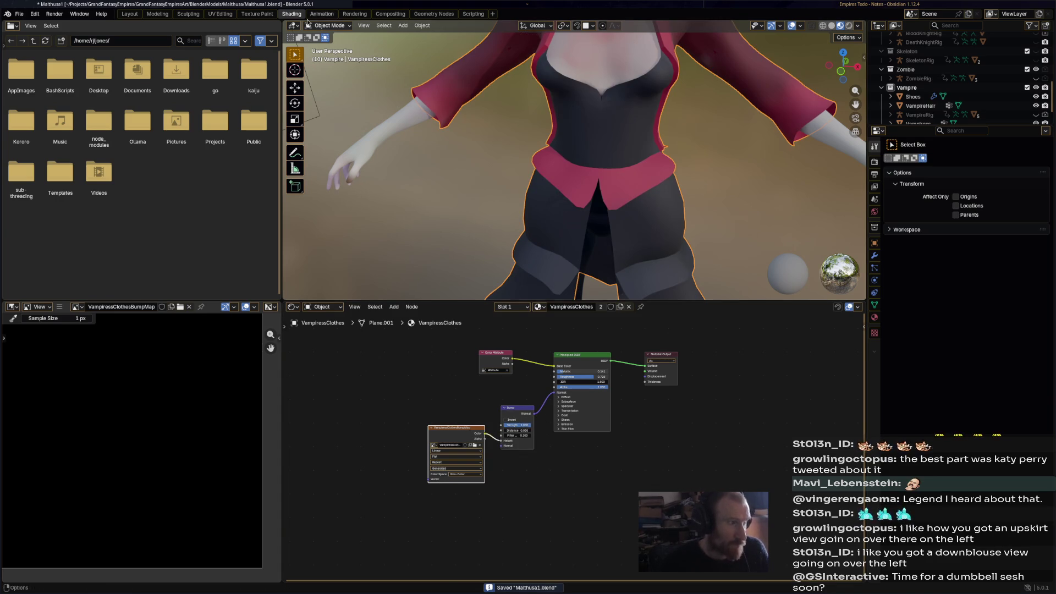
pyautogui.click(257, 14)
pyautogui.moveTo(542, 301)
pyautogui.mouseDown(button='middle')
pyautogui.moveTo(561, 160)
pyautogui.moveTo(567, 174)
pyautogui.mouseUp(button='middle')
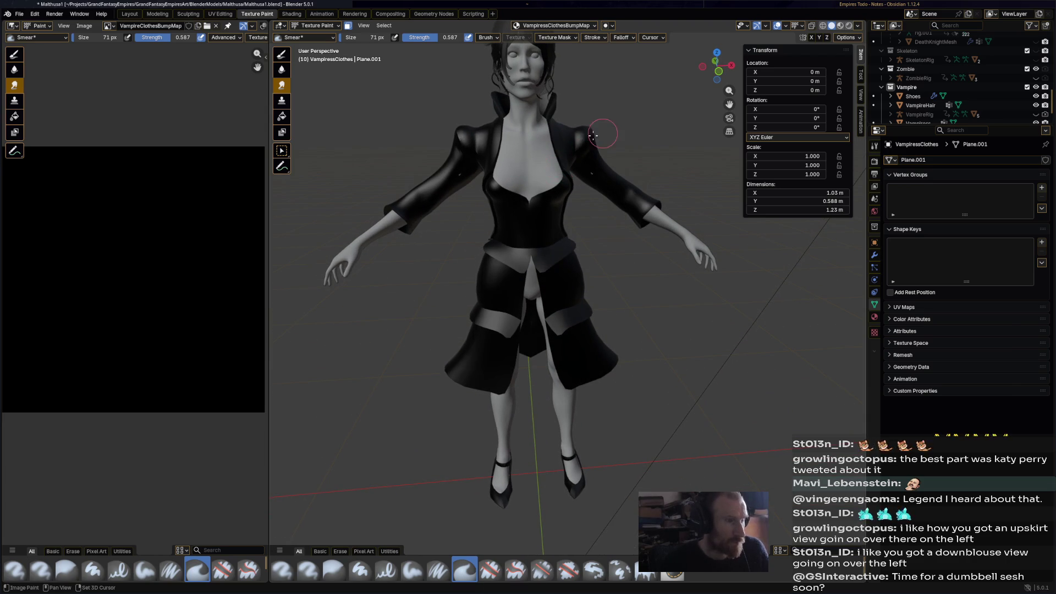
# Show the character in Material Preview with the brush settings visible, and save
pyautogui.keyDown('shift'); pyautogui.moveTo(787, 85); pyautogui.dragTo(818, 68, button='middle'); pyautogui.keyUp('shift')
pyautogui.click(840, 26)
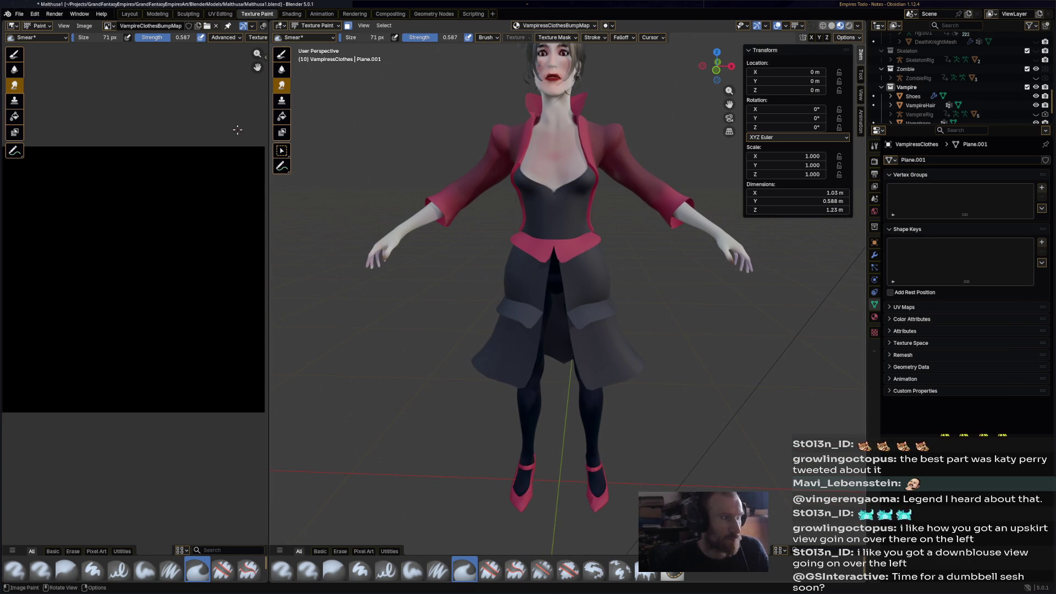
pyautogui.click(875, 146)
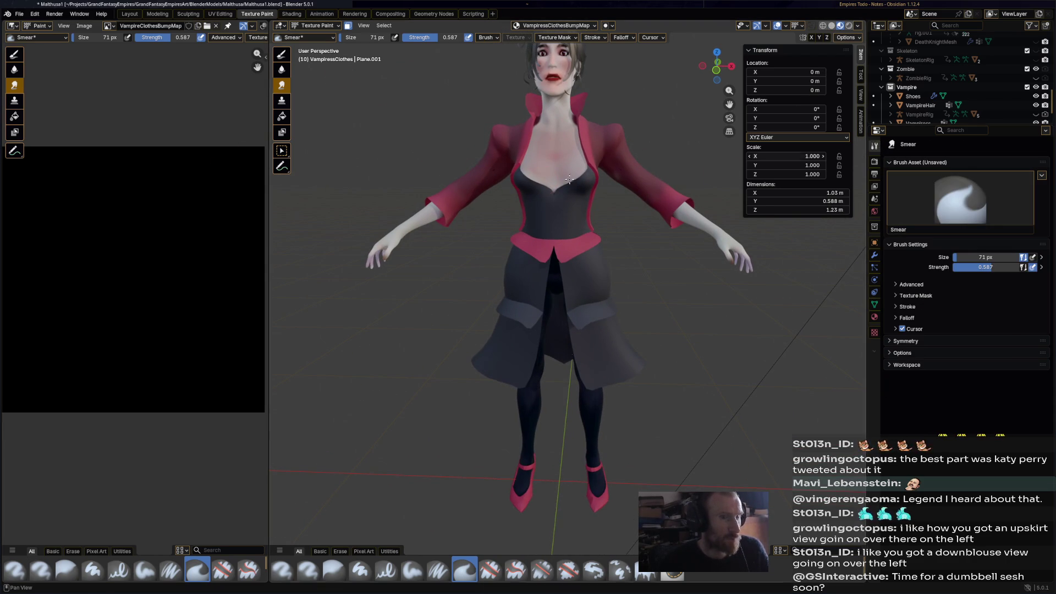
pyautogui.moveTo(517, 184); pyautogui.dragTo(527, 175, button='middle')
pyautogui.hotkey('ctrl', 's')
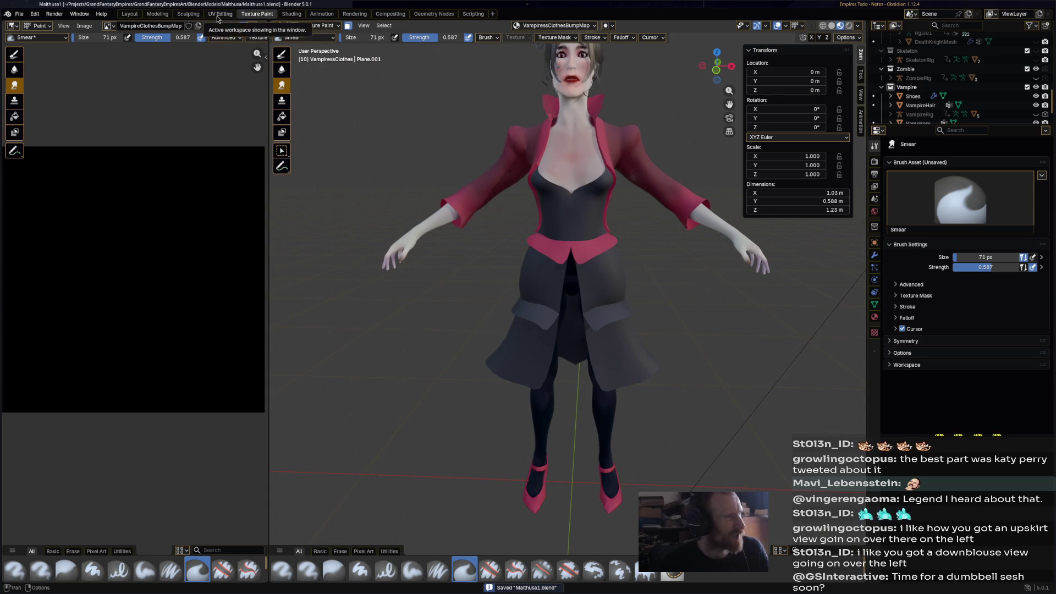
# Smart UV Project the clothes mesh in Edit Mode, then go back to Object Mode
pyautogui.click(317, 25)
pyautogui.click(315, 46)
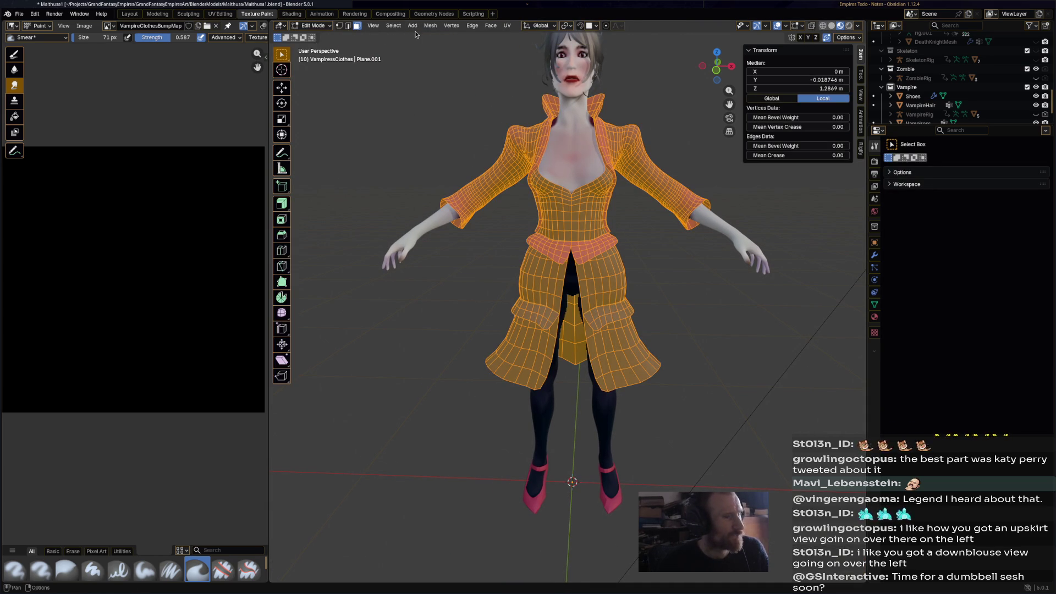
pyautogui.click(507, 25)
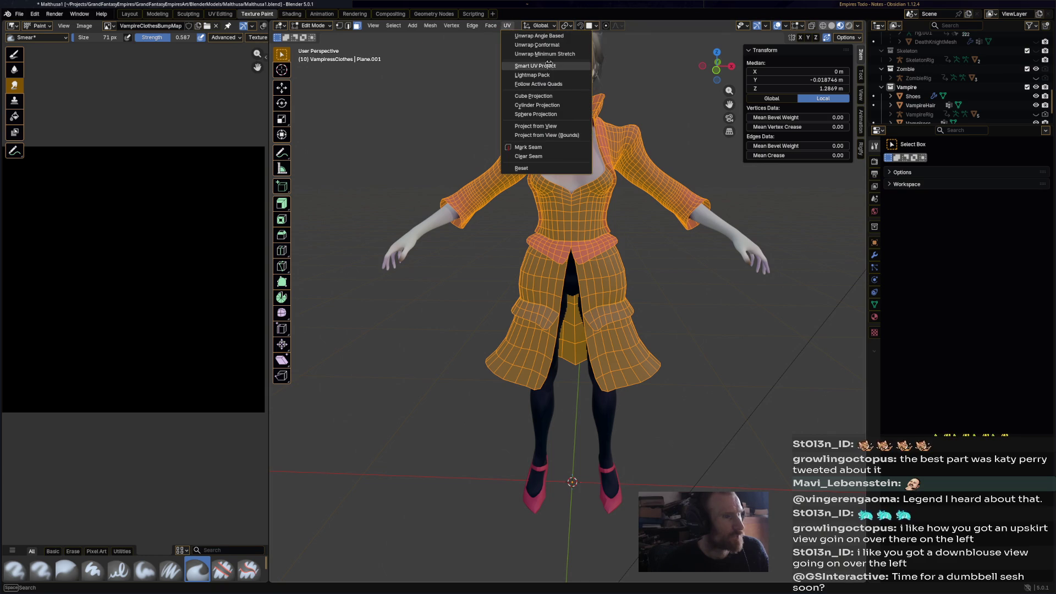
pyautogui.click(549, 66)
pyautogui.click(549, 148)
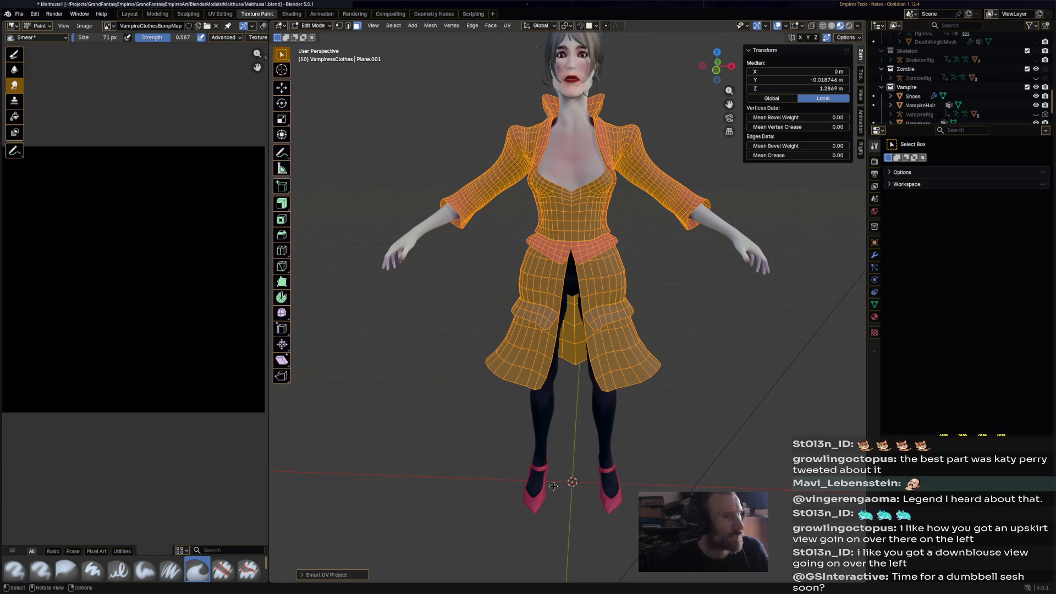
pyautogui.moveTo(608, 188)
pyautogui.mouseDown(button='middle')
pyautogui.moveTo(602, 220)
pyautogui.moveTo(597, 147)
pyautogui.mouseUp(button='middle')
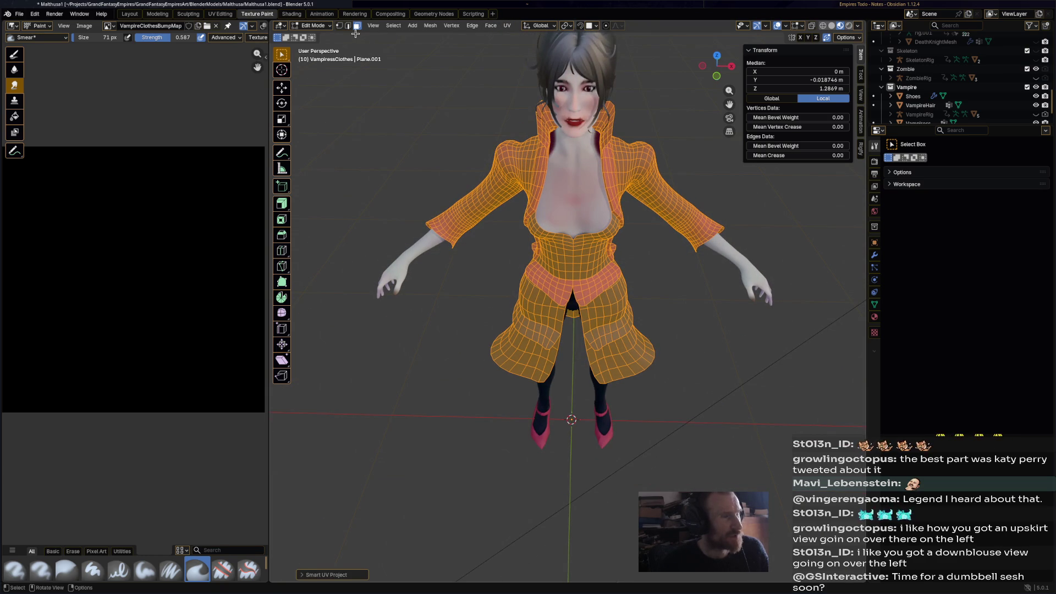
pyautogui.click(313, 26)
pyautogui.click(335, 42)
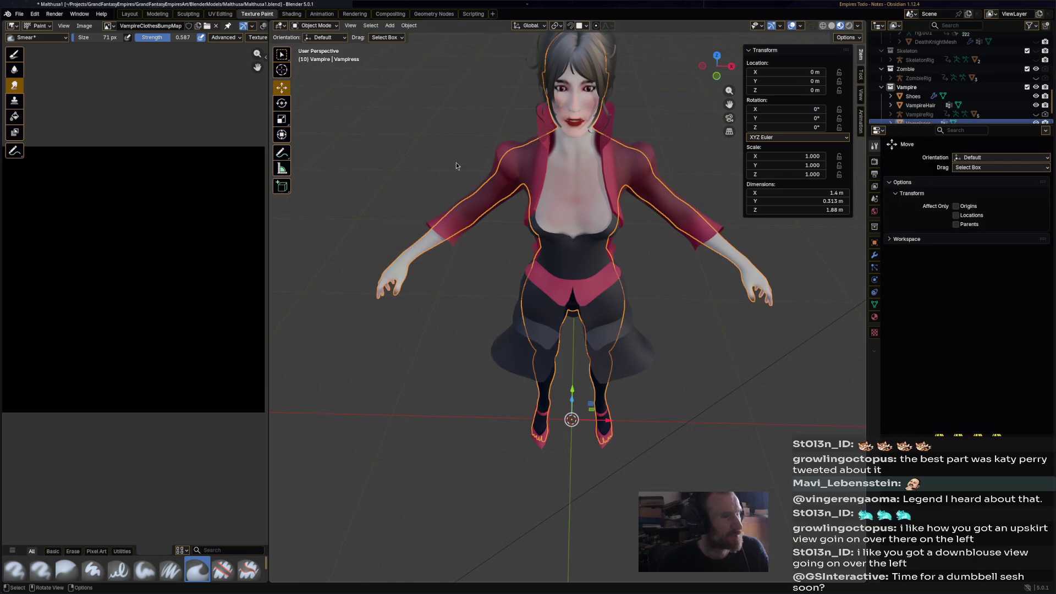
# In Vertex Paint, airbrush light pink onto the vampiress's neck and collar
pyautogui.click(305, 28)
pyautogui.click(317, 67)
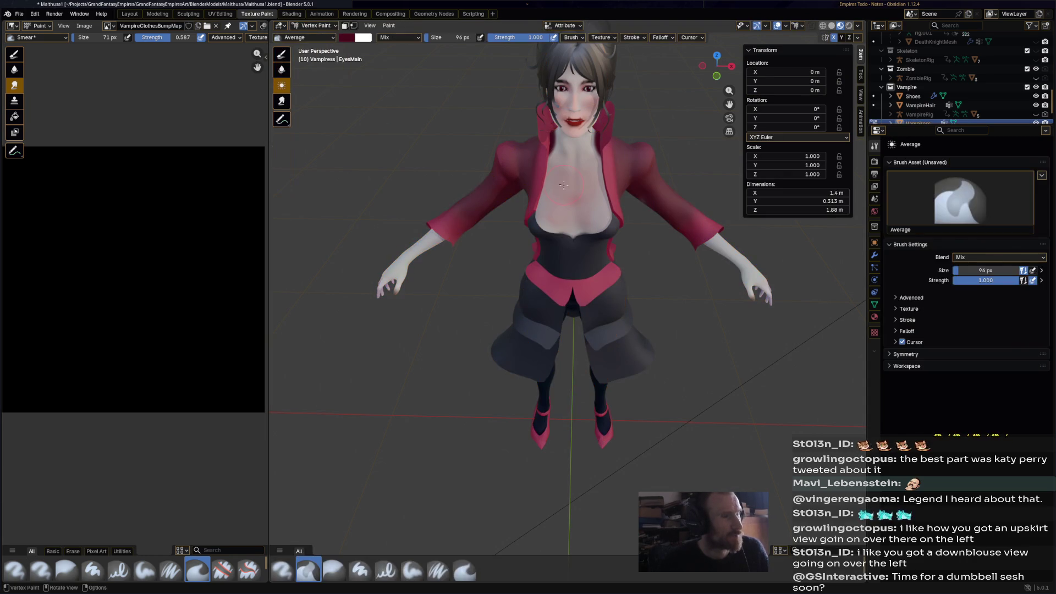
pyautogui.click(282, 571)
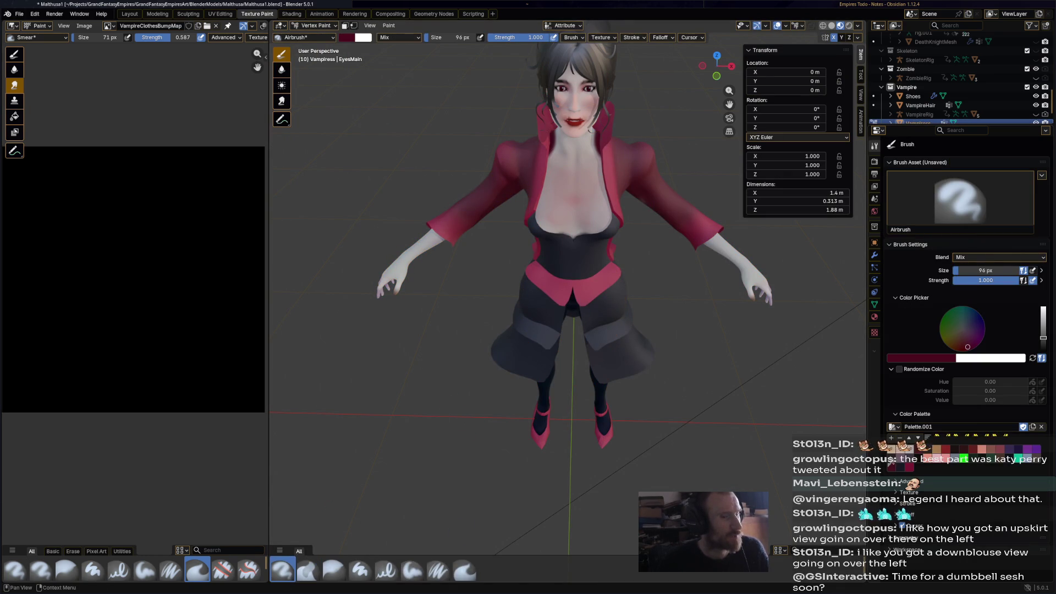
pyautogui.click(944, 463)
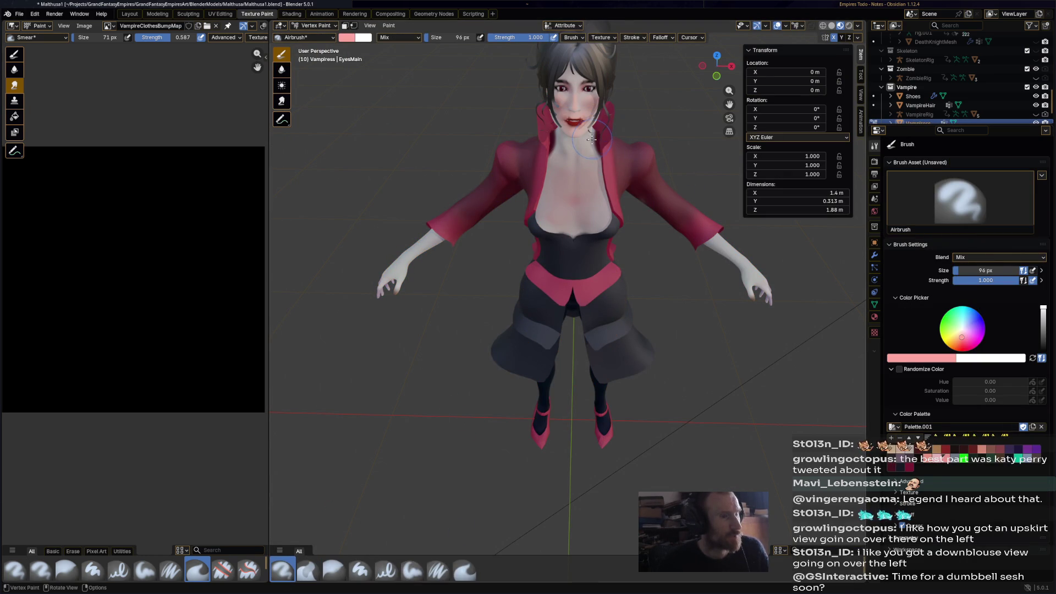
pyautogui.moveTo(591, 140); pyautogui.dragTo(592, 138)
pyautogui.moveTo(502, 175)
pyautogui.mouseDown(button='middle')
pyautogui.moveTo(688, 308)
pyautogui.moveTo(880, 418)
pyautogui.mouseUp(button='middle')
# Sample a pale skin tone and darken it slightly for the chest
pyautogui.press('s')
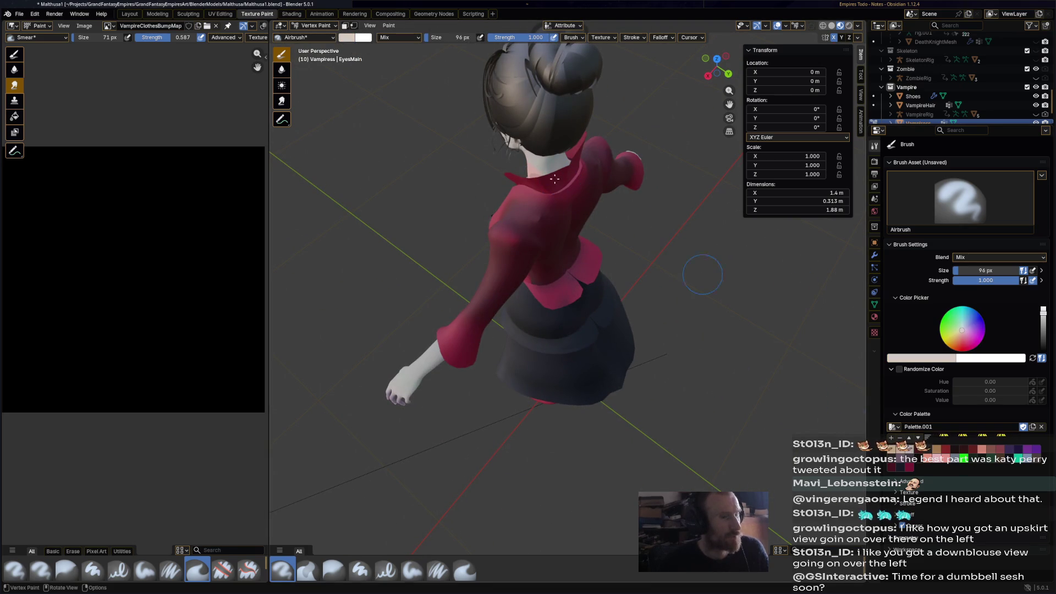
pyautogui.moveTo(536, 178)
pyautogui.mouseDown(button='middle')
pyautogui.moveTo(651, 177)
pyautogui.moveTo(620, 129)
pyautogui.moveTo(630, 146)
pyautogui.mouseUp(button='middle')
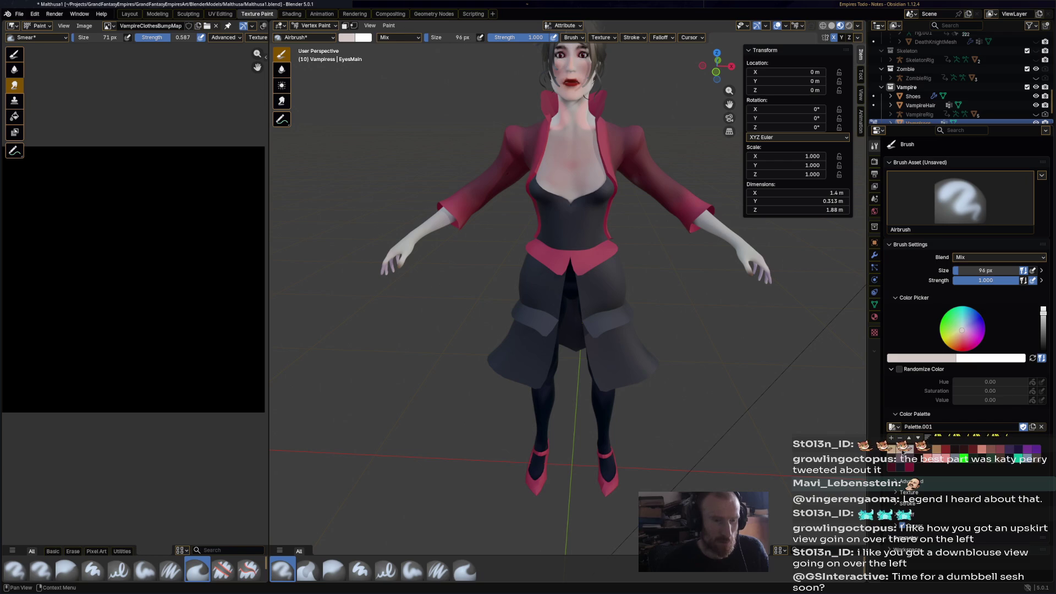
pyautogui.click(1043, 319)
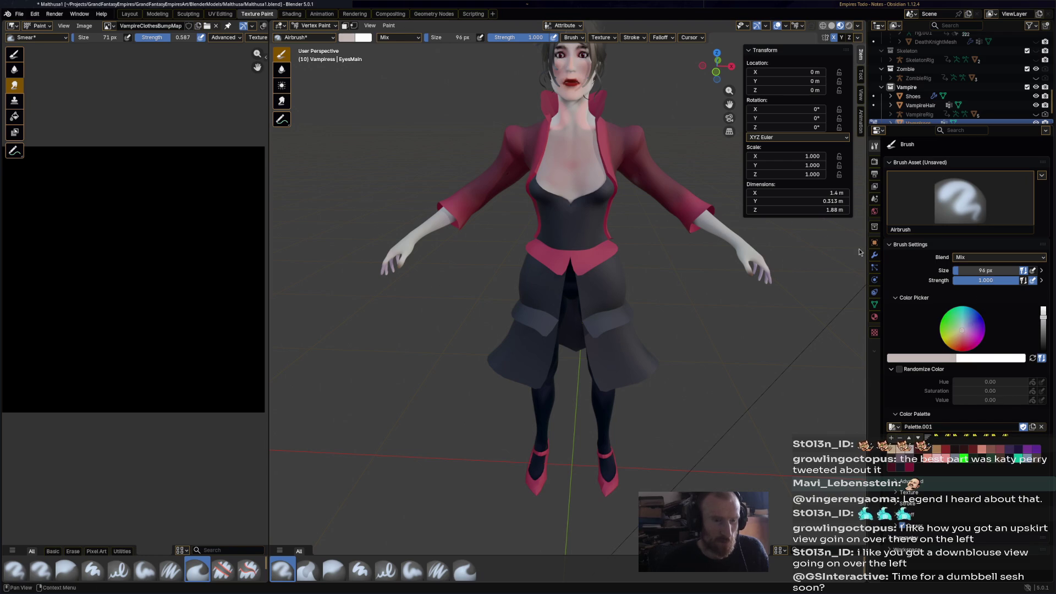
pyautogui.moveTo(602, 146)
pyautogui.mouseDown(button='middle')
pyautogui.moveTo(598, 172)
pyautogui.moveTo(556, 151)
pyautogui.moveTo(506, 159)
pyautogui.mouseUp(button='middle')
pyautogui.click(1042, 324)
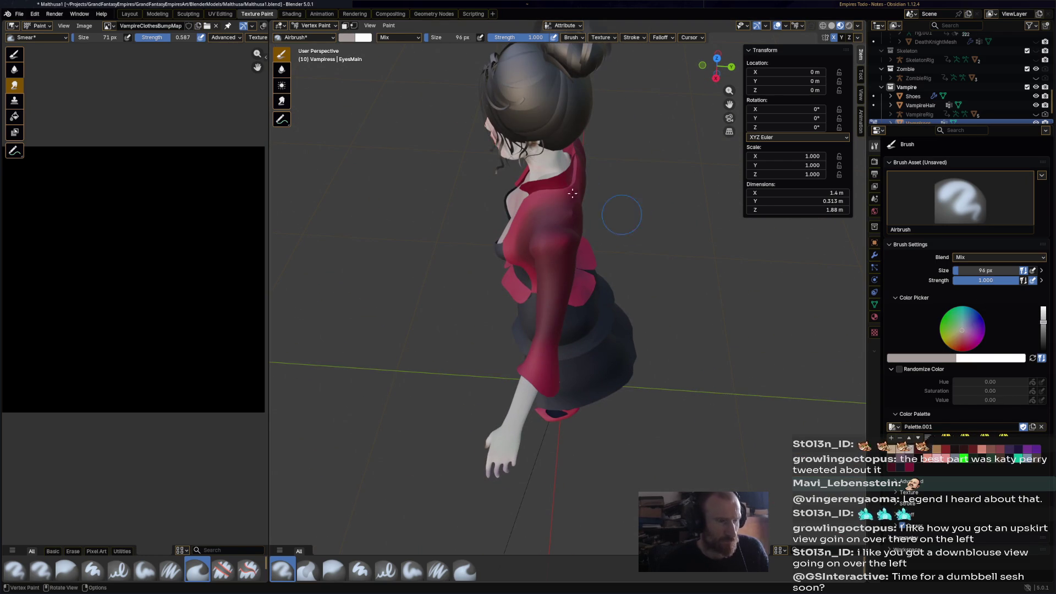
pyautogui.moveTo(557, 191); pyautogui.dragTo(561, 165, button='middle')
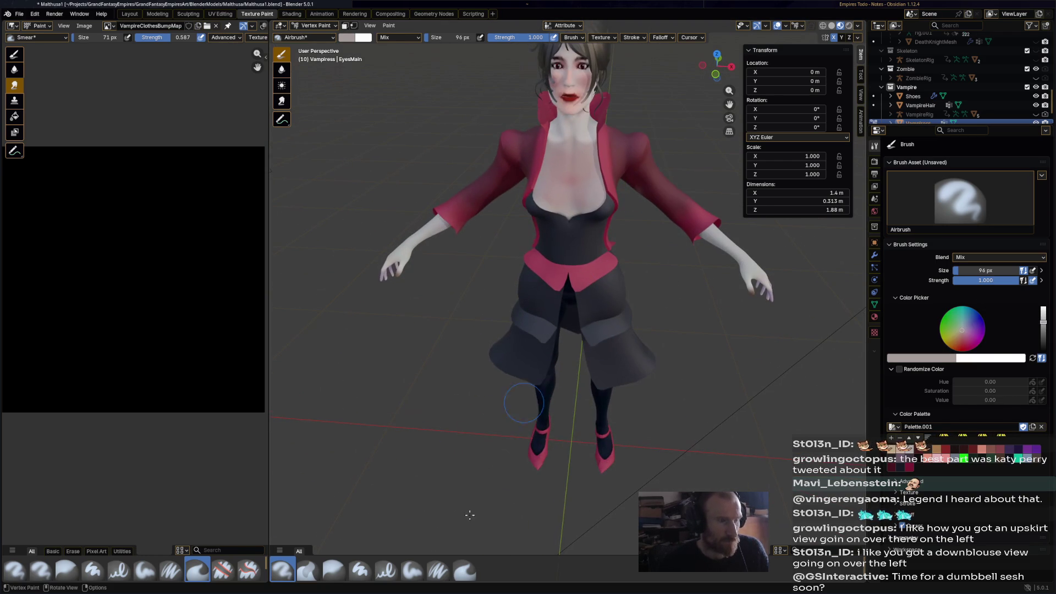
# Soften the vertex colours with the Blur brush and save the file
pyautogui.press('3')
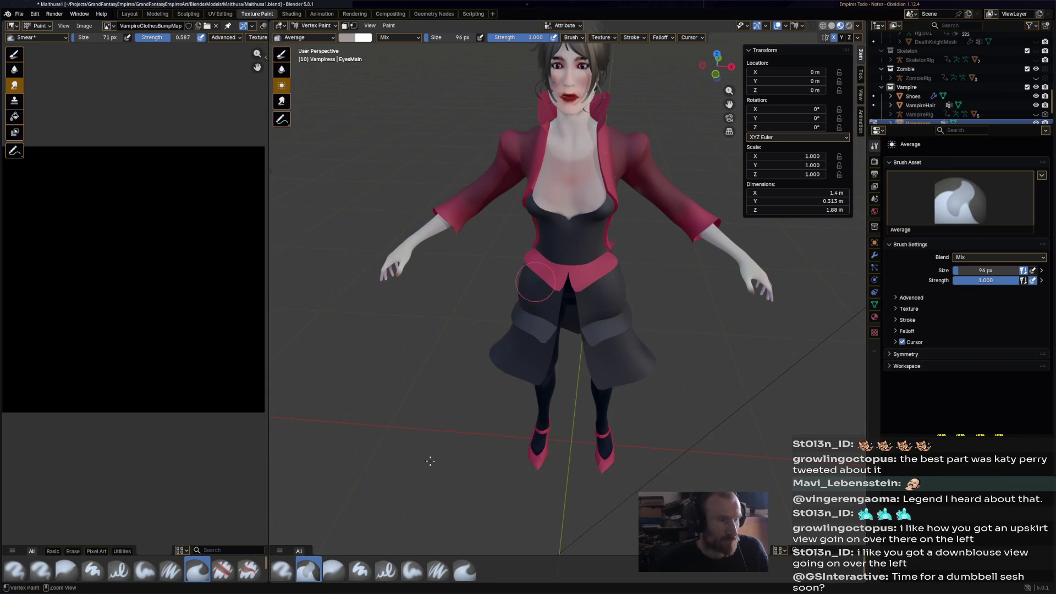
pyautogui.click(282, 570)
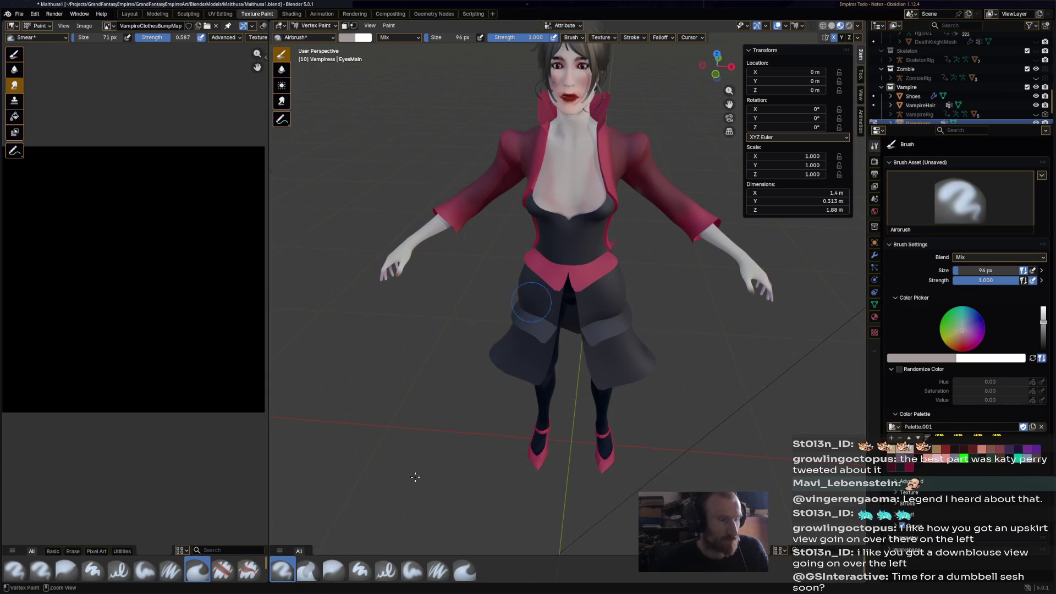
pyautogui.click(334, 571)
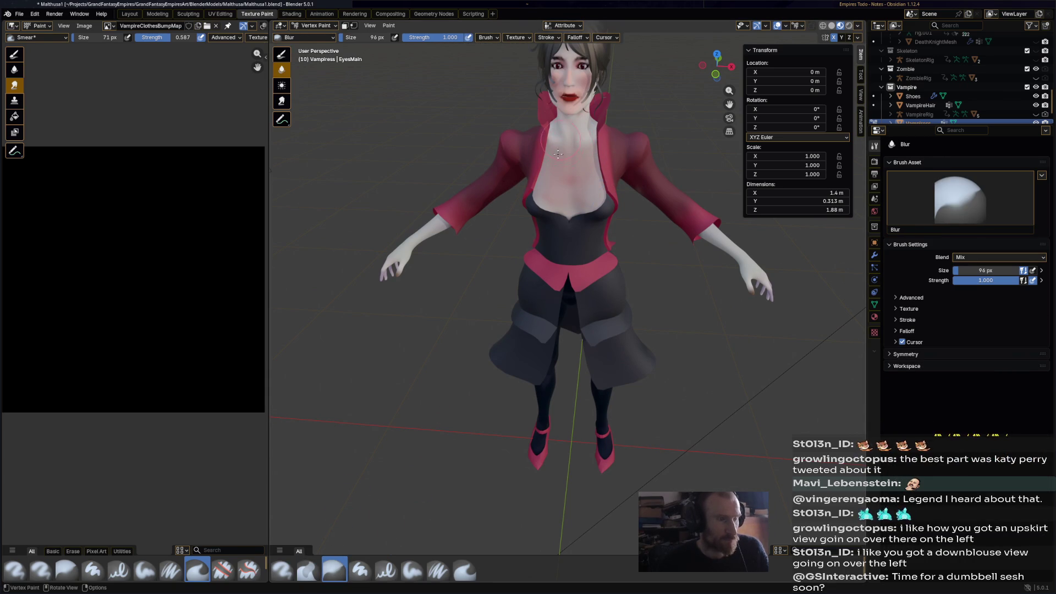
pyautogui.hotkey('ctrl', 's')
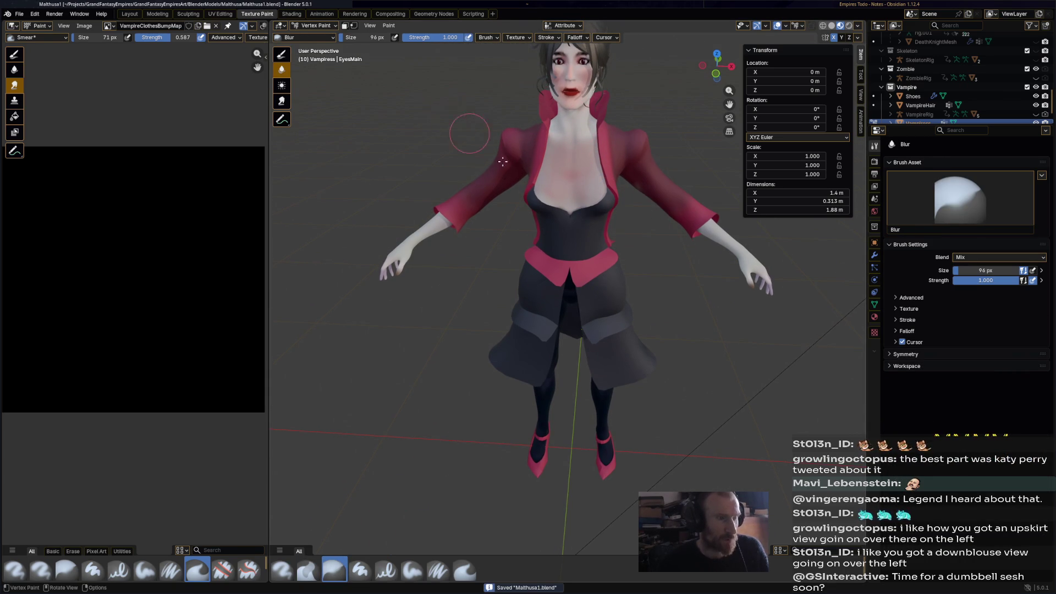
pyautogui.click(319, 25)
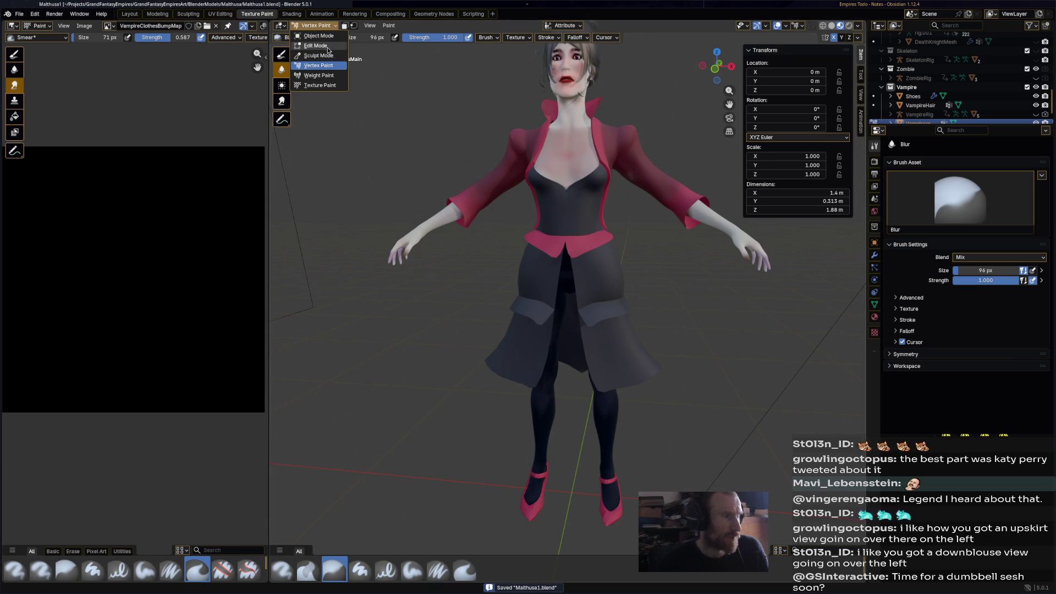
# Return to Texture Paint mode and select the airbrush
pyautogui.click(319, 86)
pyautogui.moveTo(582, 246); pyautogui.dragTo(586, 240, button='middle')
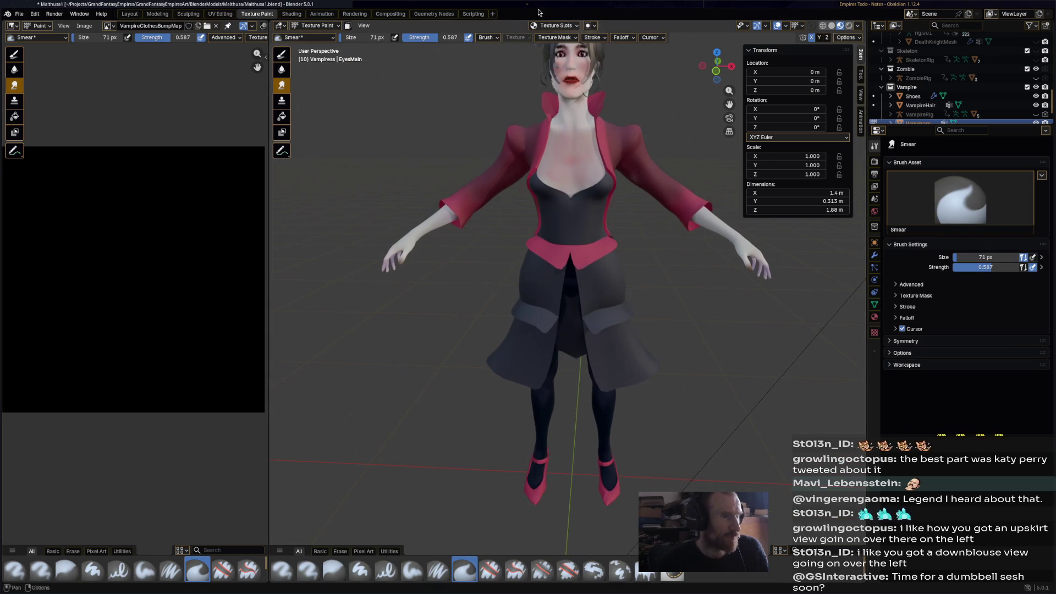
pyautogui.click(548, 26)
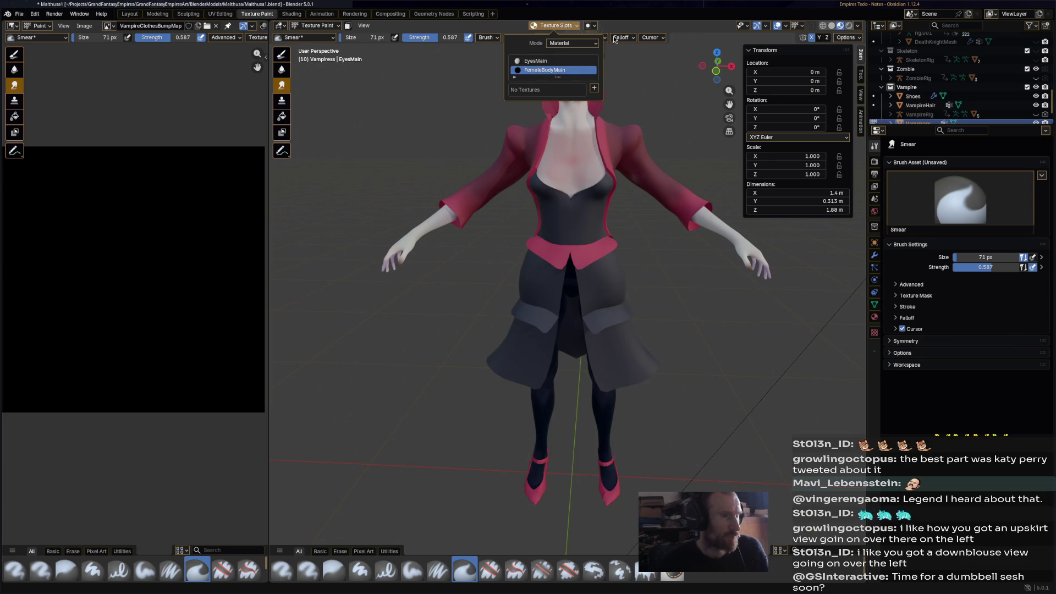
pyautogui.click(572, 26)
pyautogui.click(572, 27)
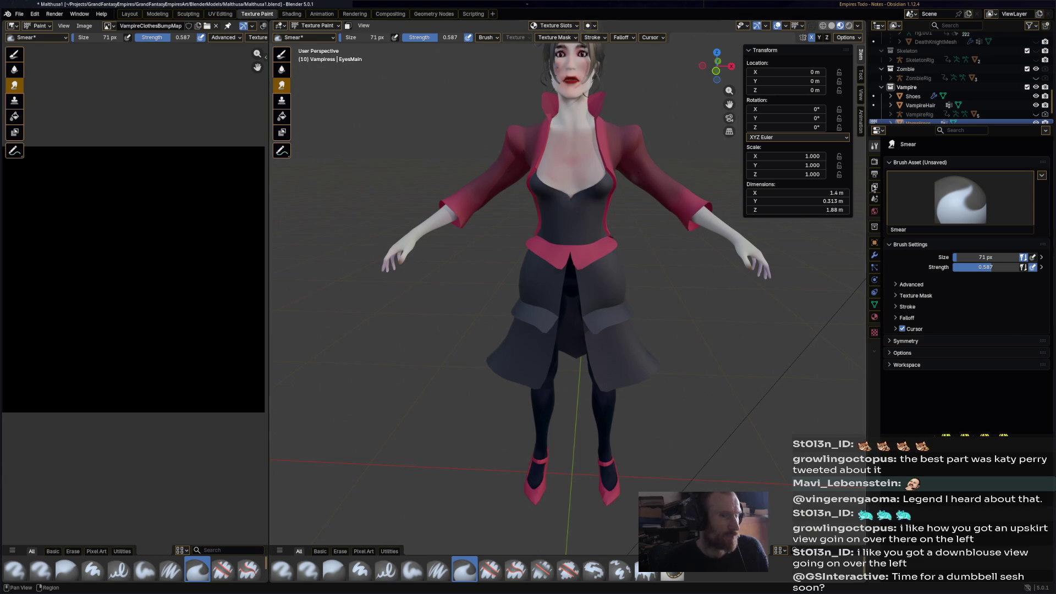
pyautogui.click(290, 573)
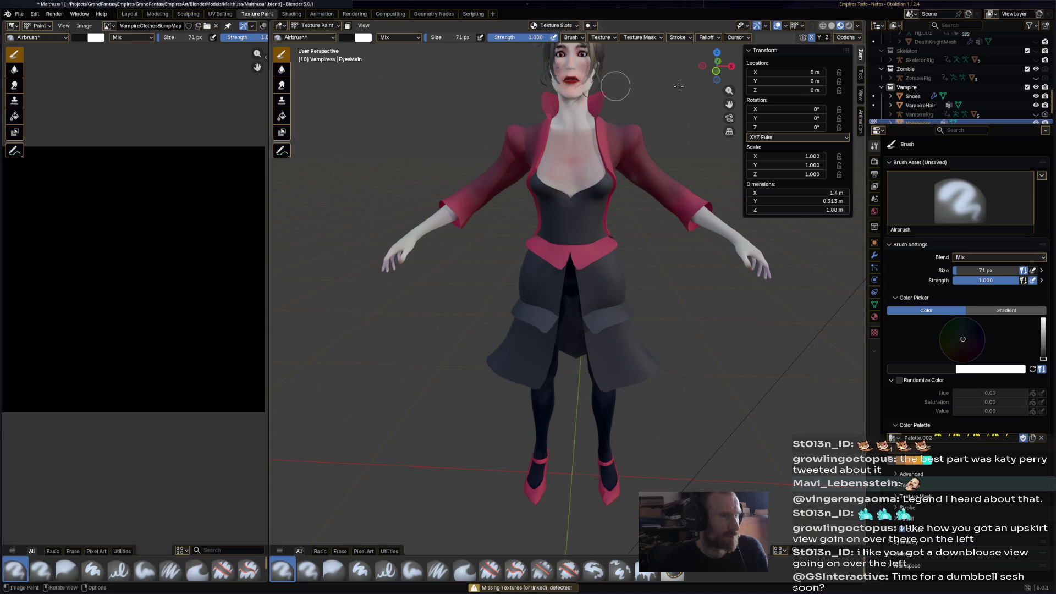
# Set the texture slot mode to Single Image, cancel the image browser, and save
pyautogui.click(559, 26)
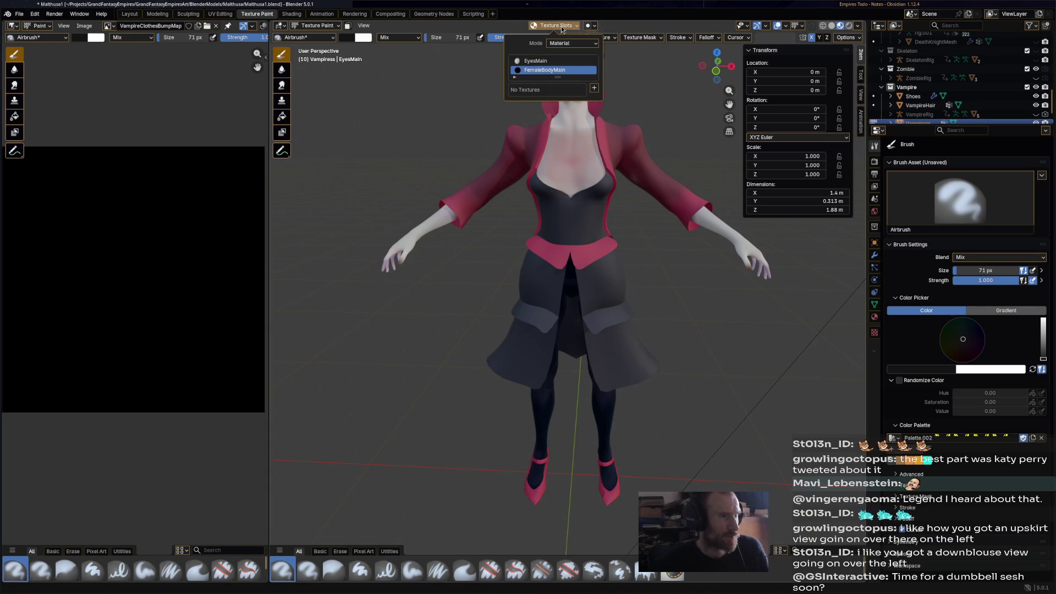
pyautogui.click(586, 44)
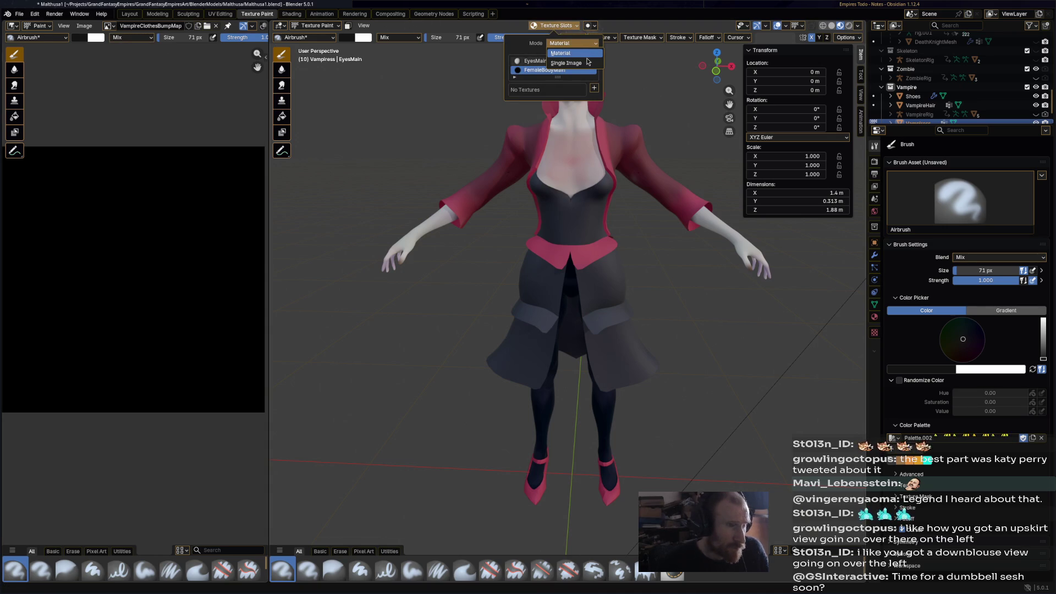
pyautogui.click(588, 62)
pyautogui.click(583, 59)
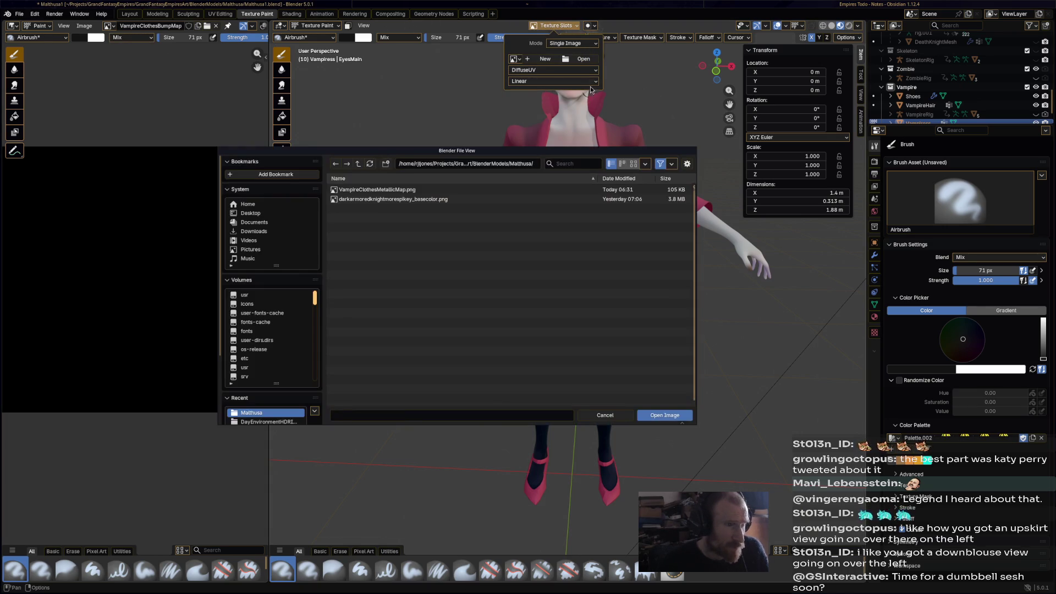
pyautogui.press('Escape')
pyautogui.click(595, 44)
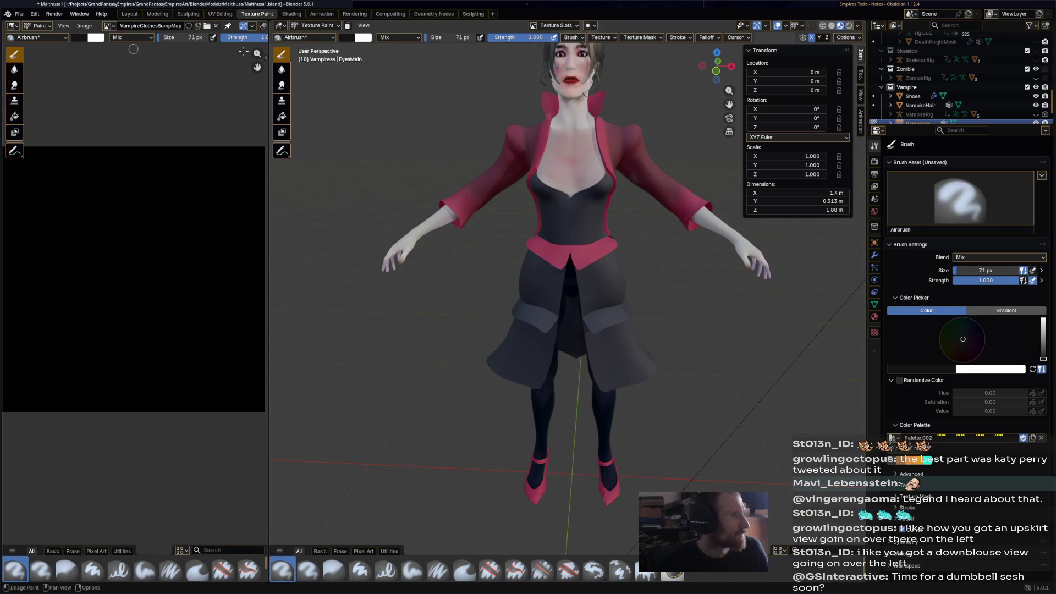
pyautogui.hotkey('ctrl', 's')
pyautogui.click(291, 14)
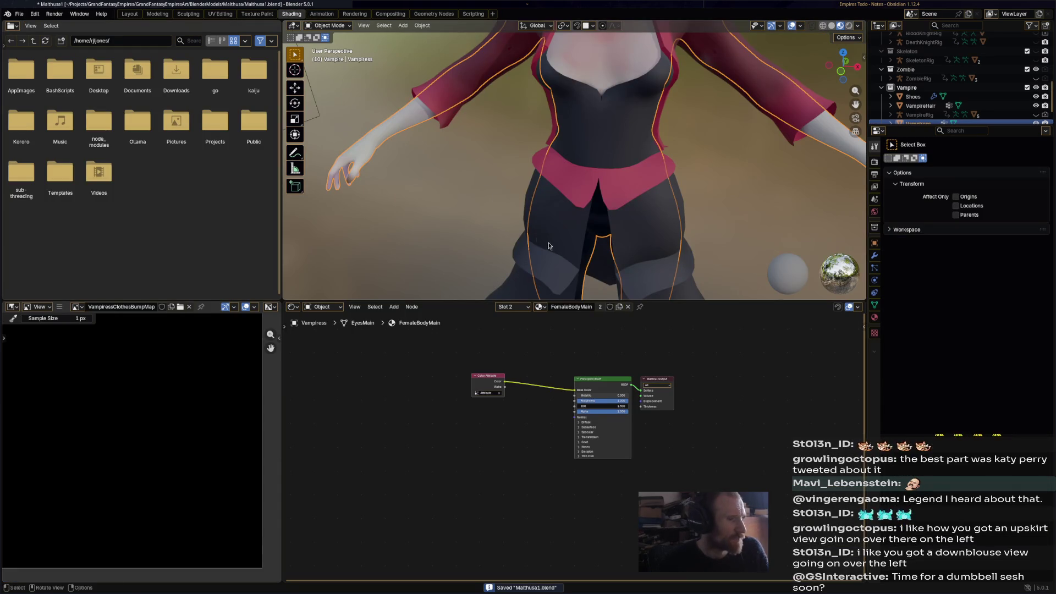
# Select the VampiressClothes mesh and choose VampiressClothesBumpMap as the single-image paint canvas
pyautogui.scroll(-4, 548, 246)
pyautogui.click(550, 145)
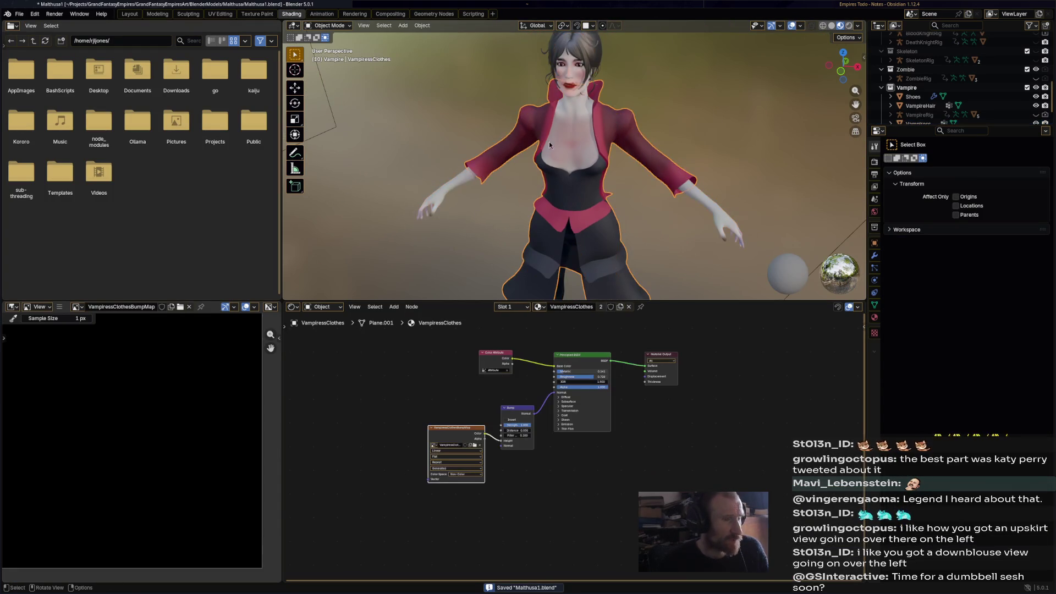
pyautogui.moveTo(550, 145); pyautogui.dragTo(553, 132, button='middle')
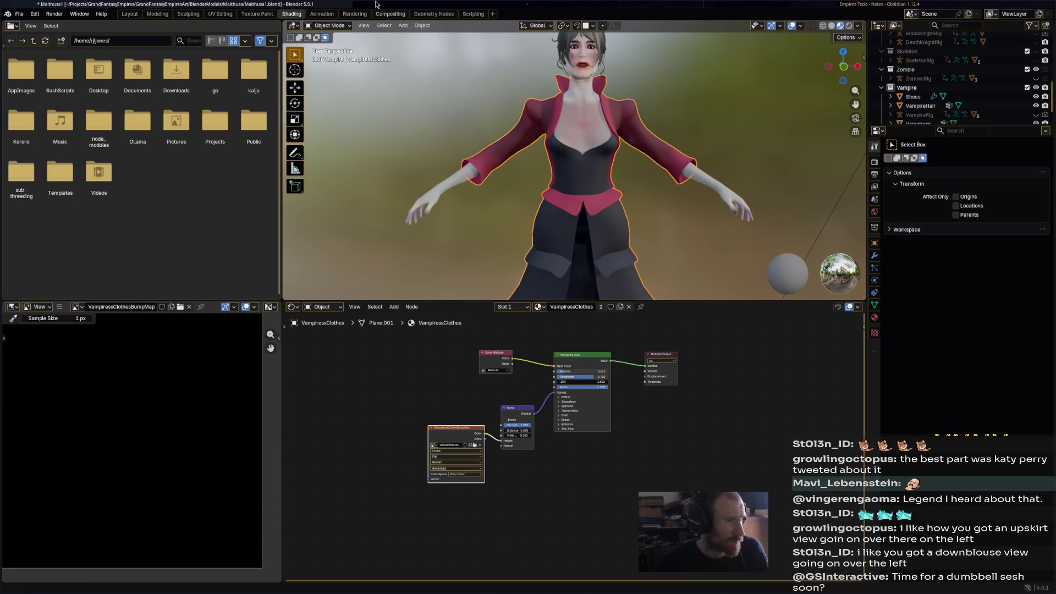
pyautogui.click(263, 14)
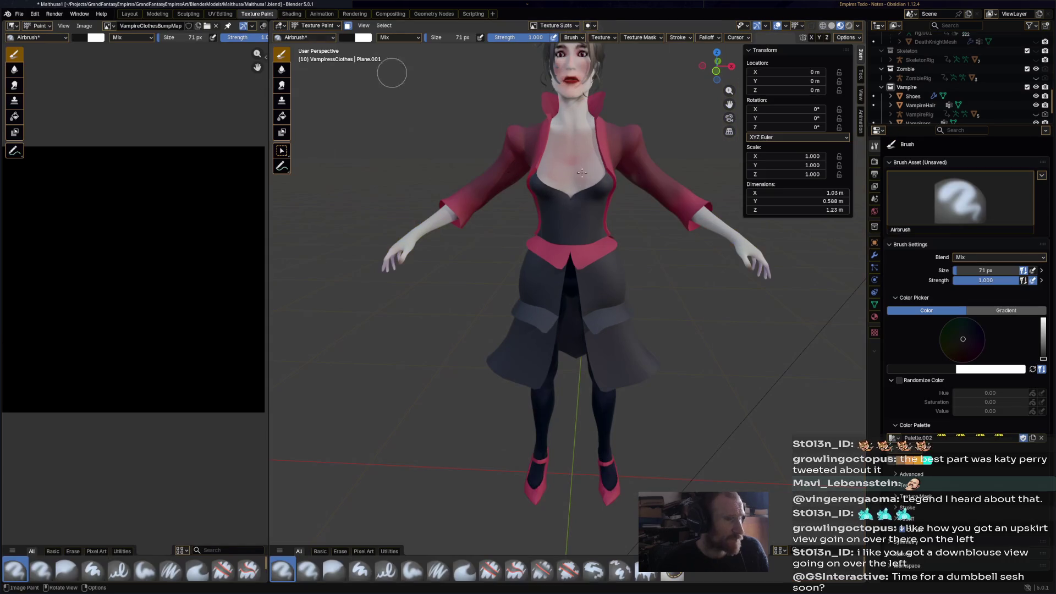
pyautogui.click(560, 26)
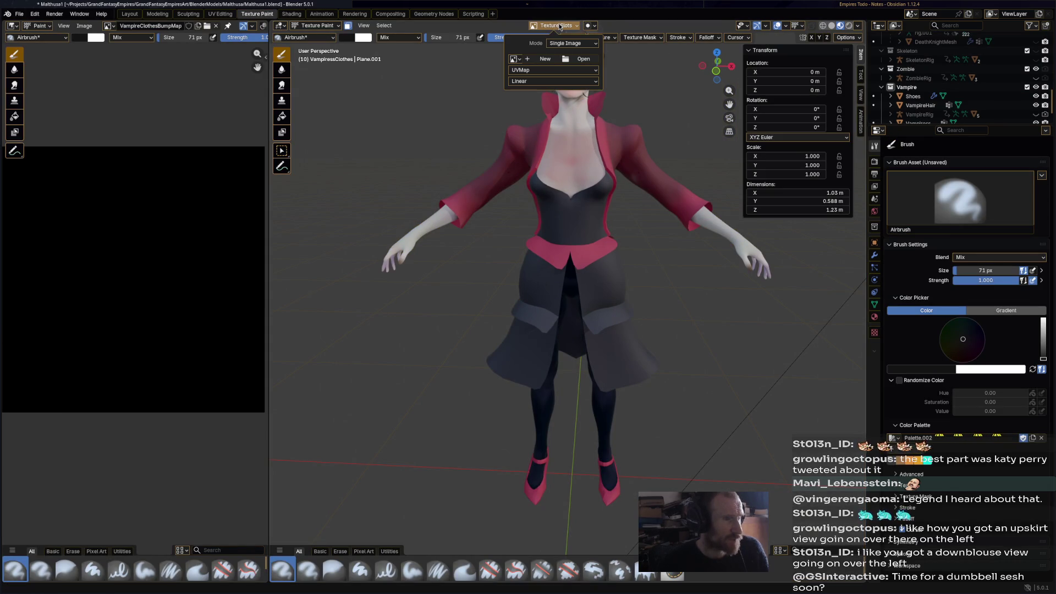
pyautogui.click(515, 59)
pyautogui.scroll(-10, 560, 107)
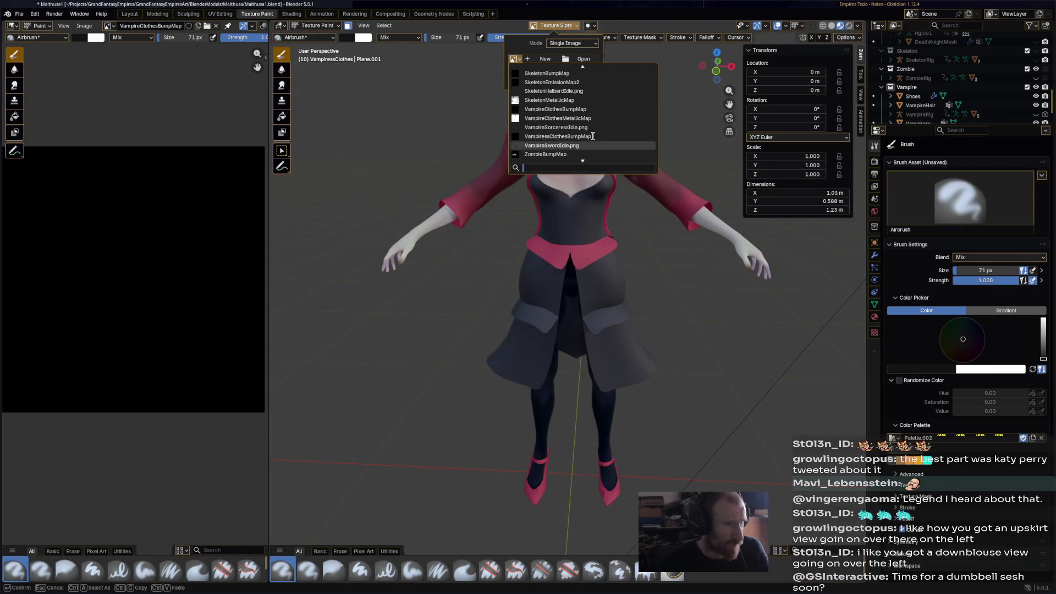
pyautogui.moveTo(599, 111)
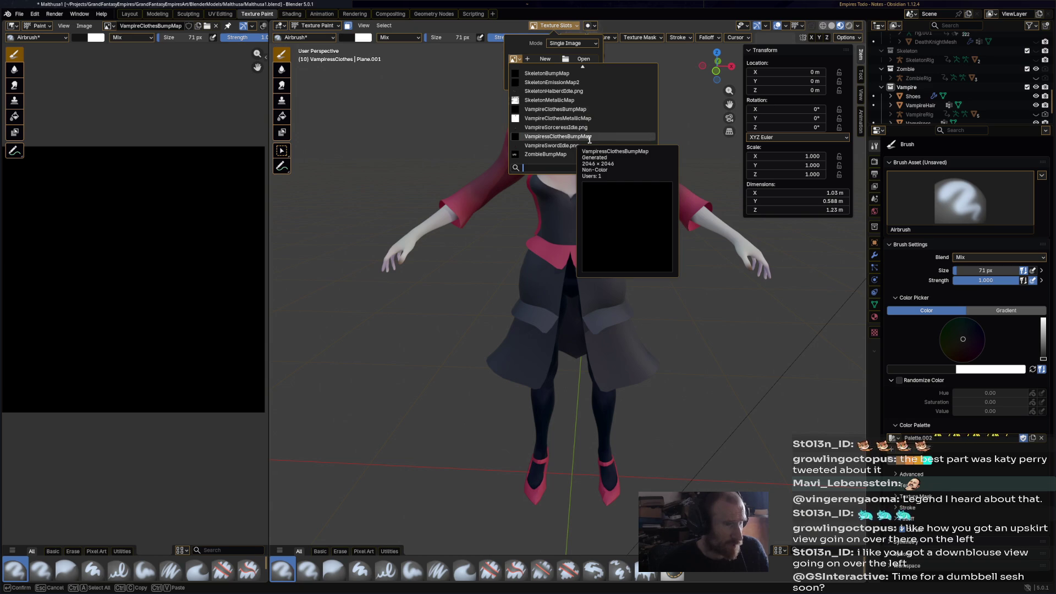
pyautogui.click(590, 138)
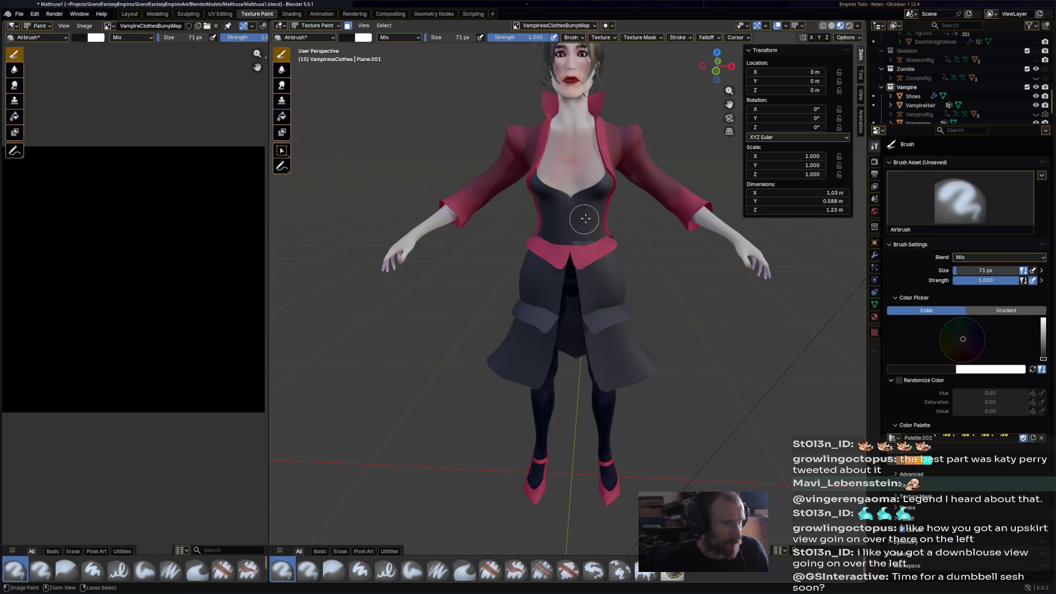
# Airbrush raised bump detail onto the coat skirt and save the file
pyautogui.moveTo(587, 249)
pyautogui.keyDown('ctrl'); pyautogui.mouseDown()
pyautogui.moveTo(598, 235)
pyautogui.moveTo(587, 270)
pyautogui.moveTo(610, 354)
pyautogui.mouseUp(); pyautogui.keyUp('ctrl')
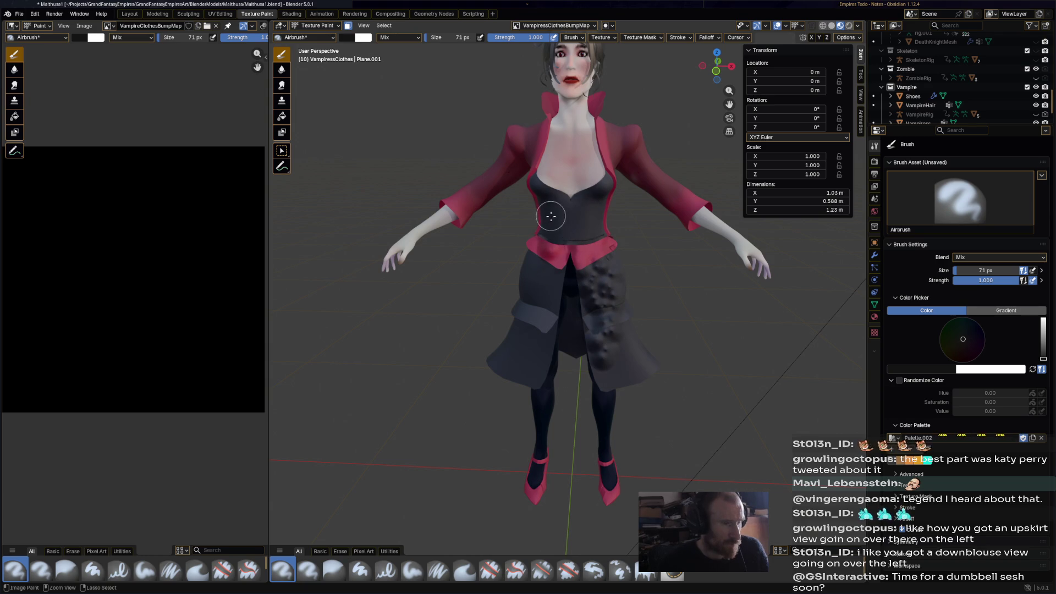
pyautogui.moveTo(578, 250)
pyautogui.mouseDown(button='middle')
pyautogui.moveTo(585, 148)
pyautogui.moveTo(495, 182)
pyautogui.mouseUp(button='middle')
pyautogui.hotkey('ctrl', 's')
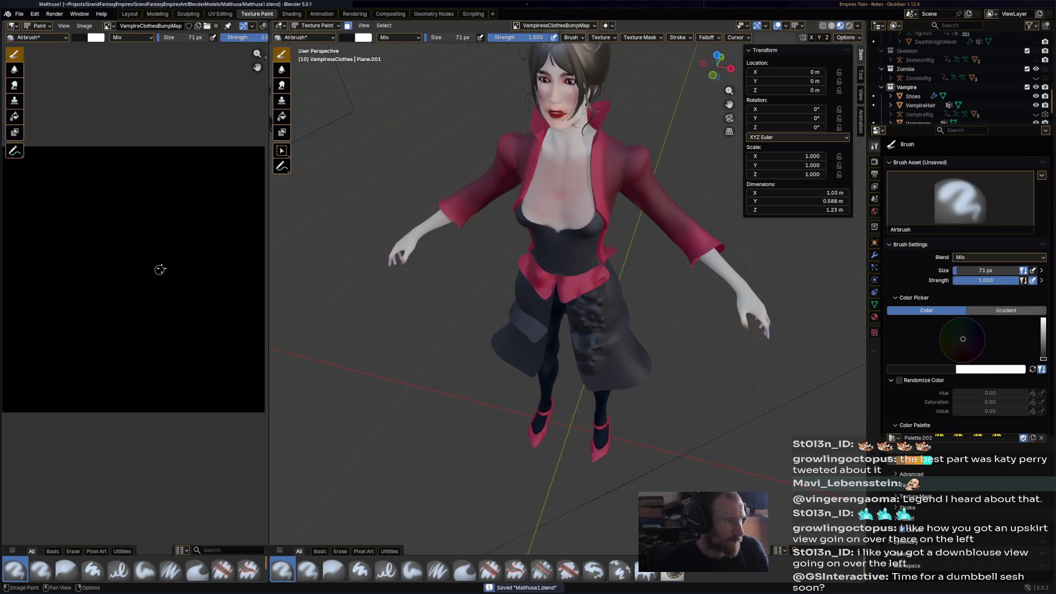
pyautogui.moveTo(157, 266)
pyautogui.mouseDown(button='middle')
pyautogui.moveTo(182, 249)
pyautogui.moveTo(174, 273)
pyautogui.moveTo(175, 259)
pyautogui.mouseUp(button='middle')
# Display VampiressClothesBumpMap in the Image Editor
pyautogui.click(108, 26)
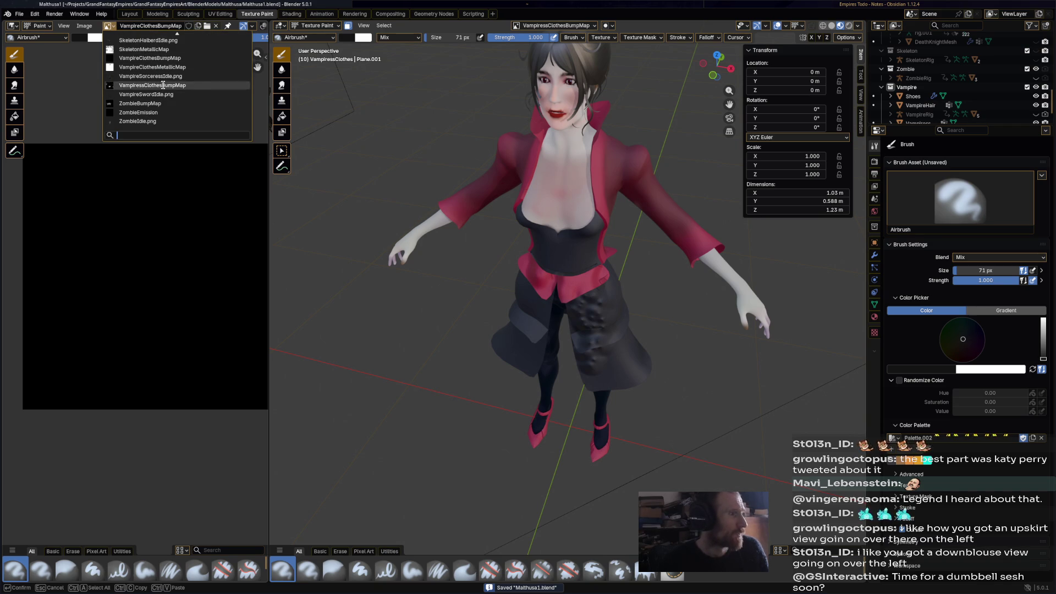
pyautogui.click(204, 87)
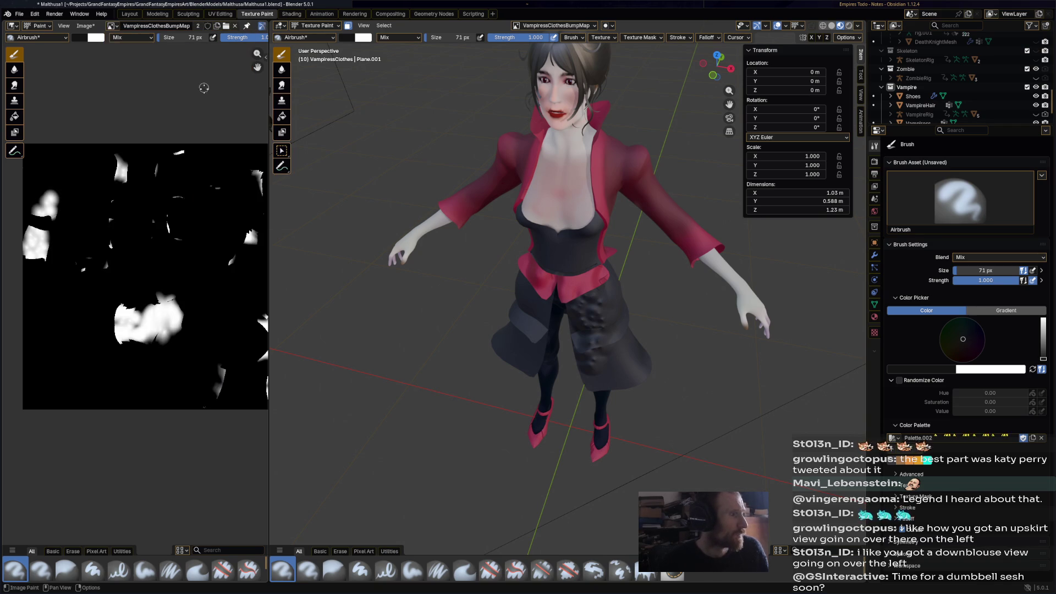
pyautogui.moveTo(342, 252); pyautogui.dragTo(518, 150, button='middle')
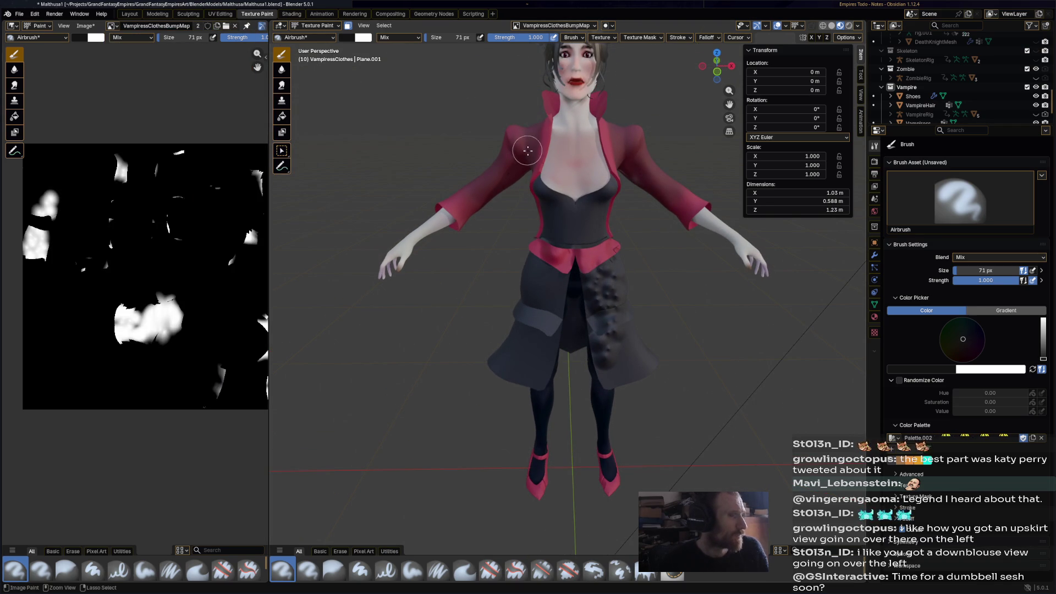
pyautogui.click(316, 25)
# Select the whole clothes mesh in Edit Mode and re-unwrap it with Smart UV Project
pyautogui.click(313, 46)
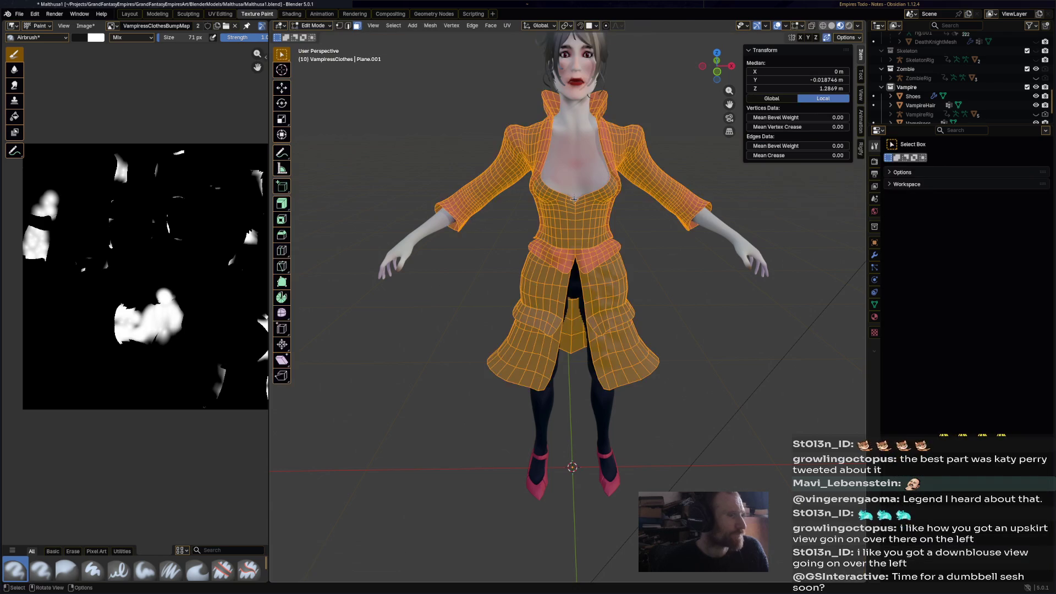
pyautogui.press('a')
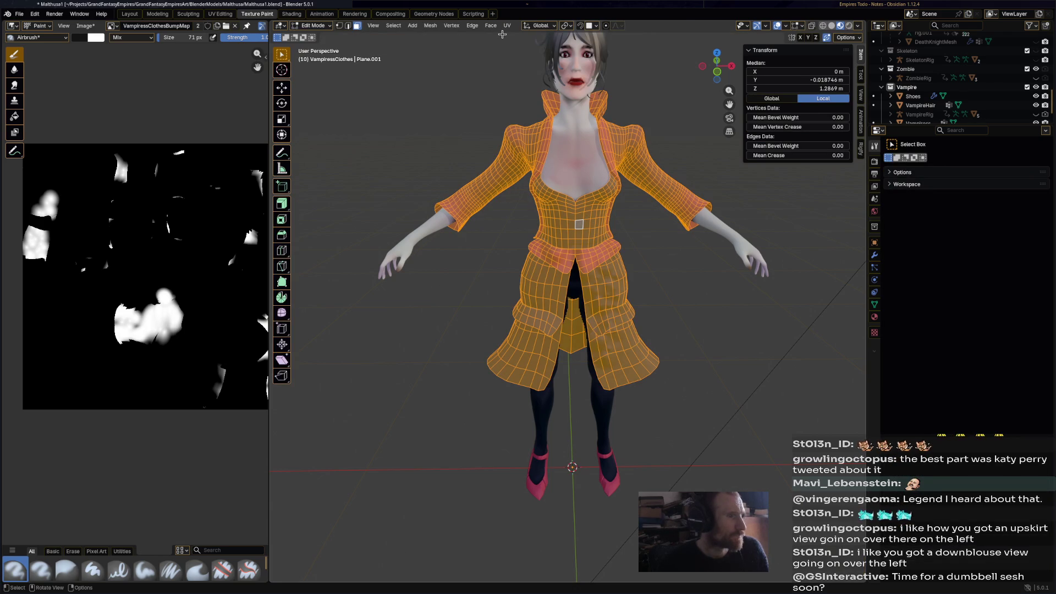
pyautogui.click(506, 25)
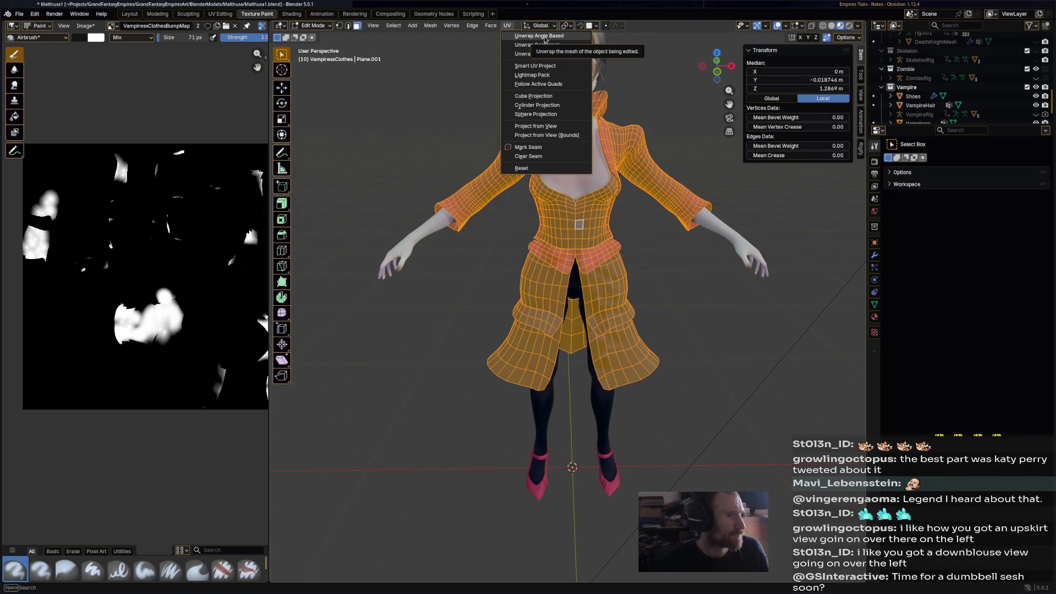
pyautogui.click(535, 65)
pyautogui.click(553, 149)
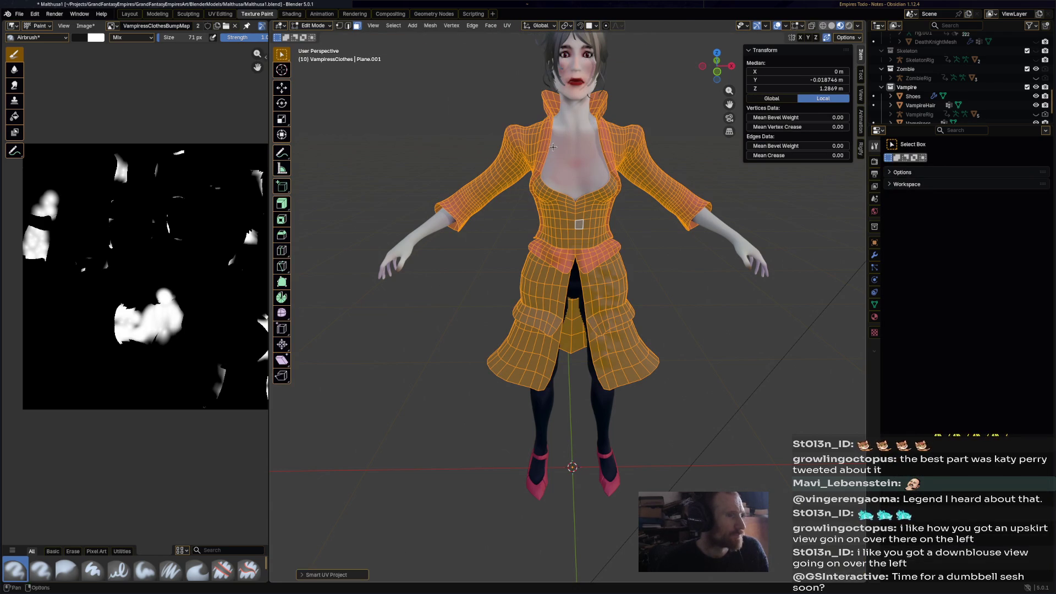
pyautogui.moveTo(442, 201); pyautogui.dragTo(419, 207, button='middle')
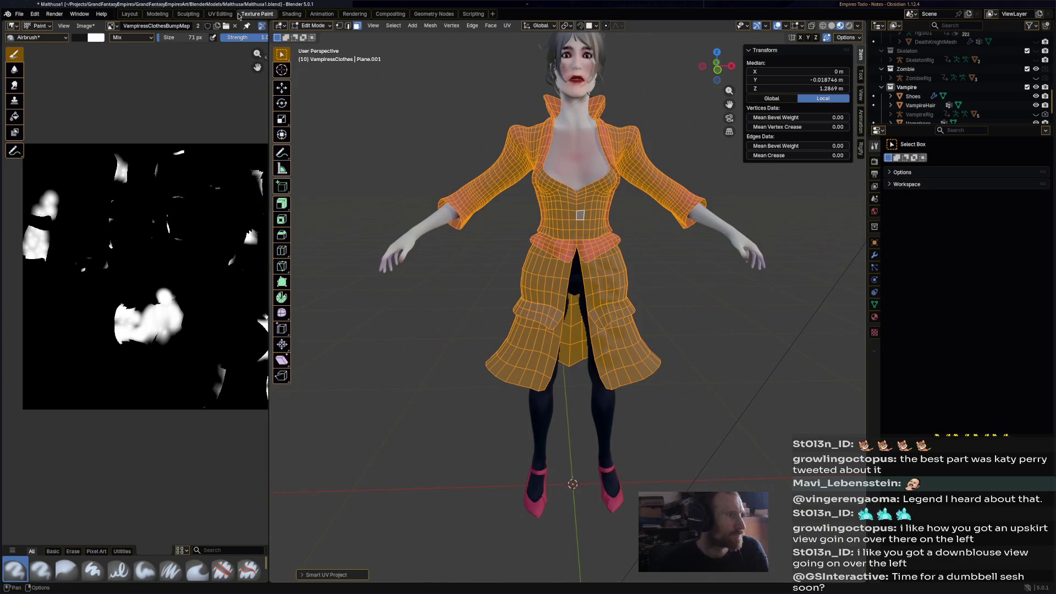
# In the UV Editing workspace, select individual UV islands and faces to identify them
pyautogui.click(220, 14)
pyautogui.scroll(-9, 244, 294)
pyautogui.scroll(3, 245, 294)
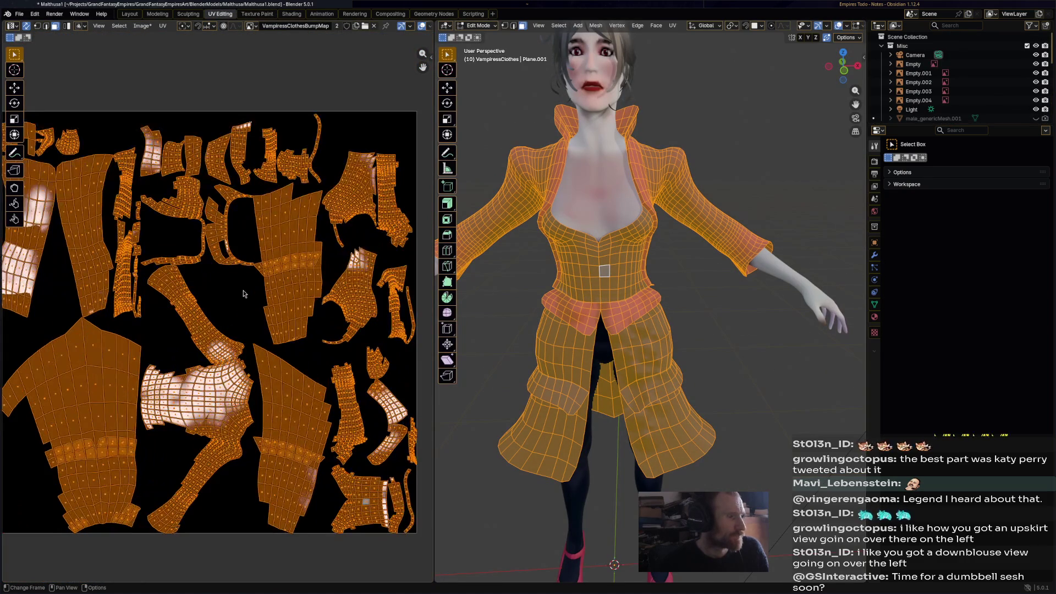
pyautogui.scroll(2, 252, 287)
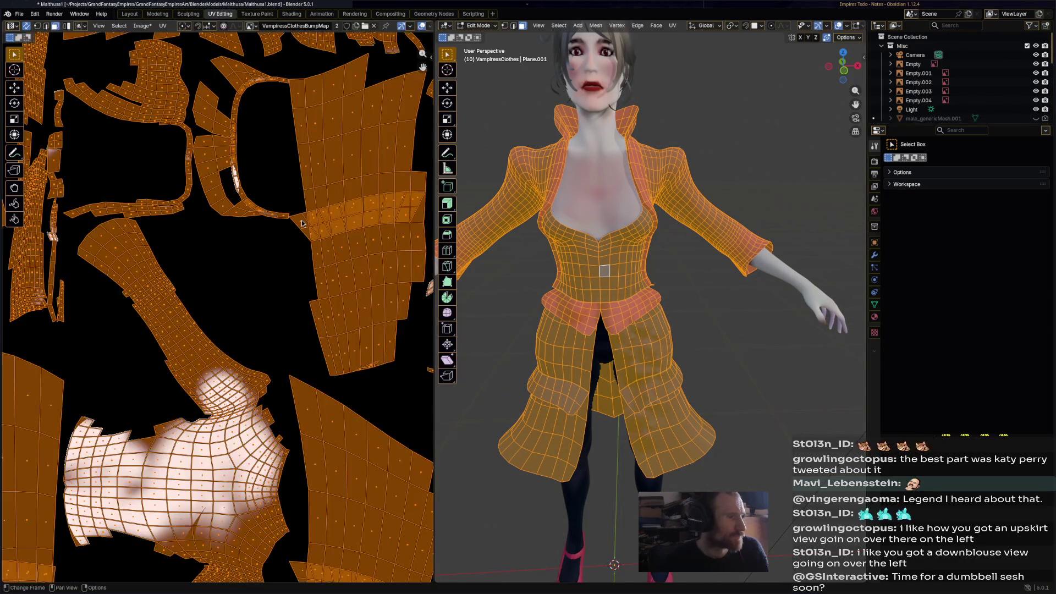
pyautogui.hotkey('alt', 'a')
pyautogui.press('l')
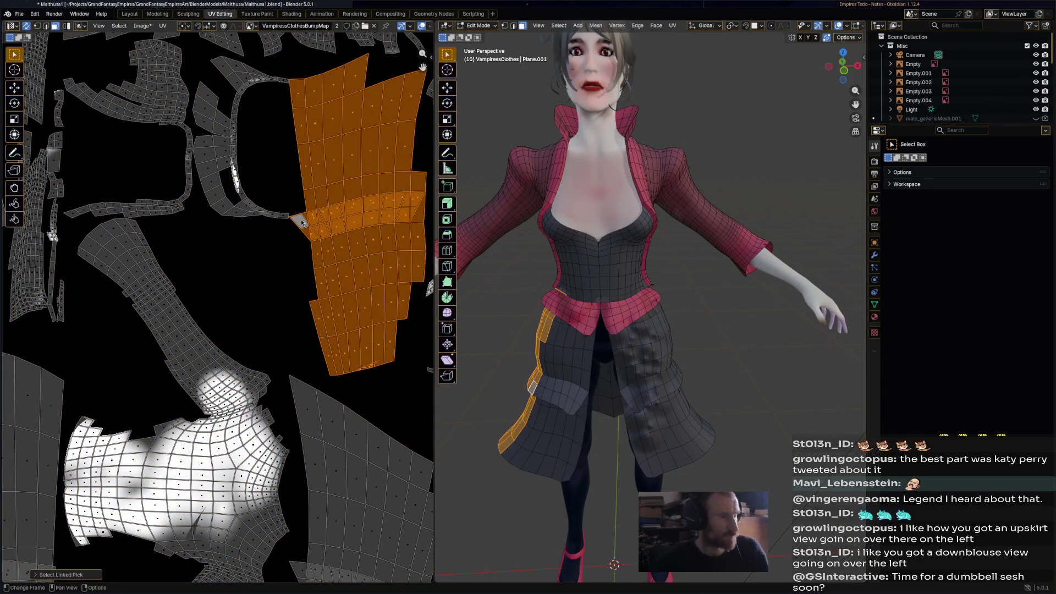
pyautogui.click(330, 231)
pyautogui.click(303, 228)
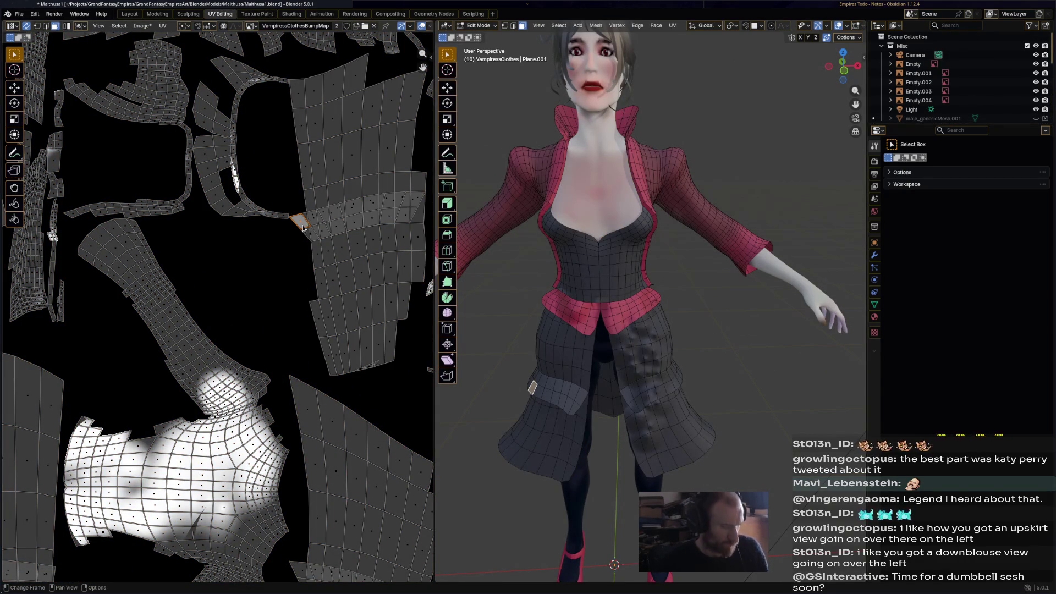
pyautogui.press('l')
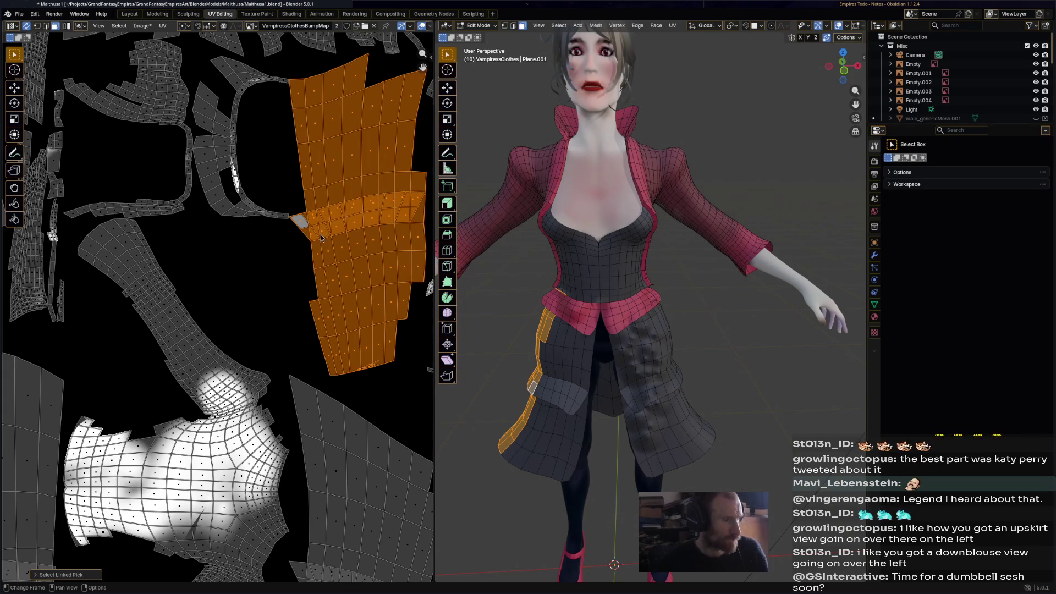
pyautogui.click(323, 238)
# Zoom out over the full UV layout and select the coat's front-panel island and a chest face
pyautogui.scroll(-2, 323, 239)
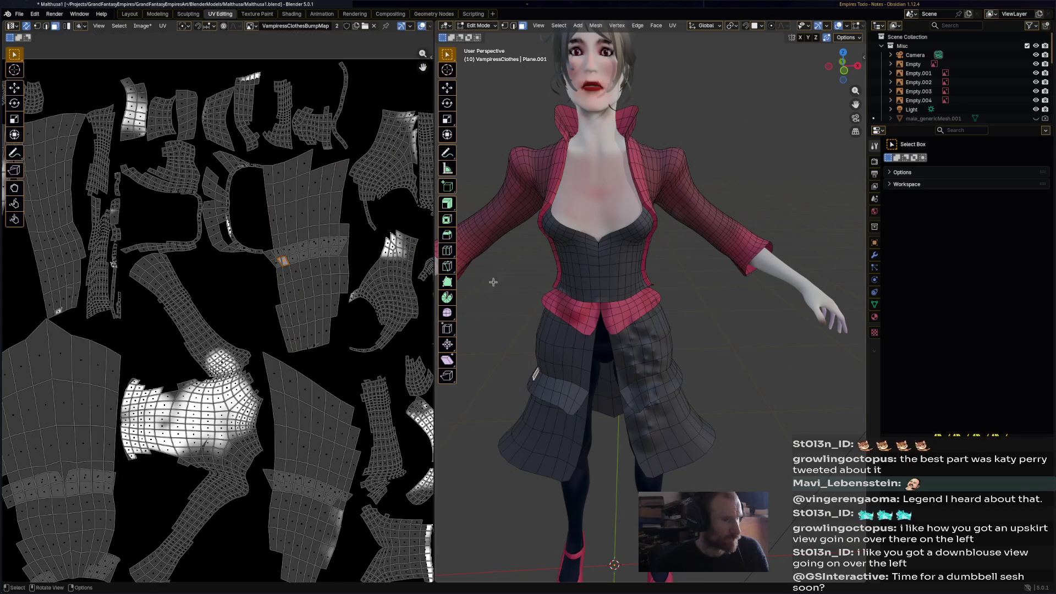
pyautogui.moveTo(547, 299); pyautogui.dragTo(583, 273, button='middle')
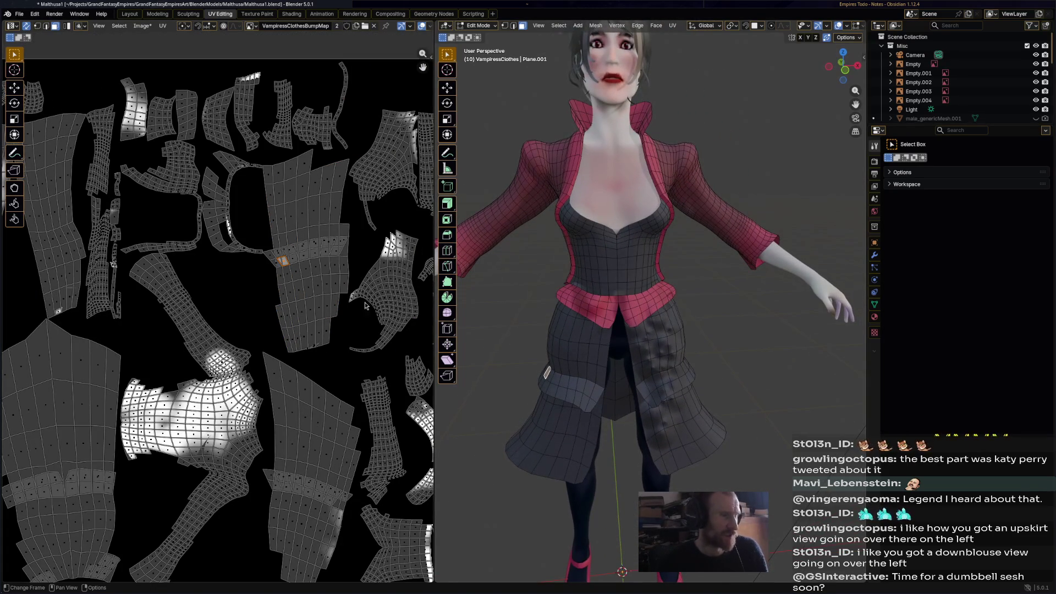
pyautogui.scroll(-1, 261, 246)
pyautogui.scroll(-3, 278, 251)
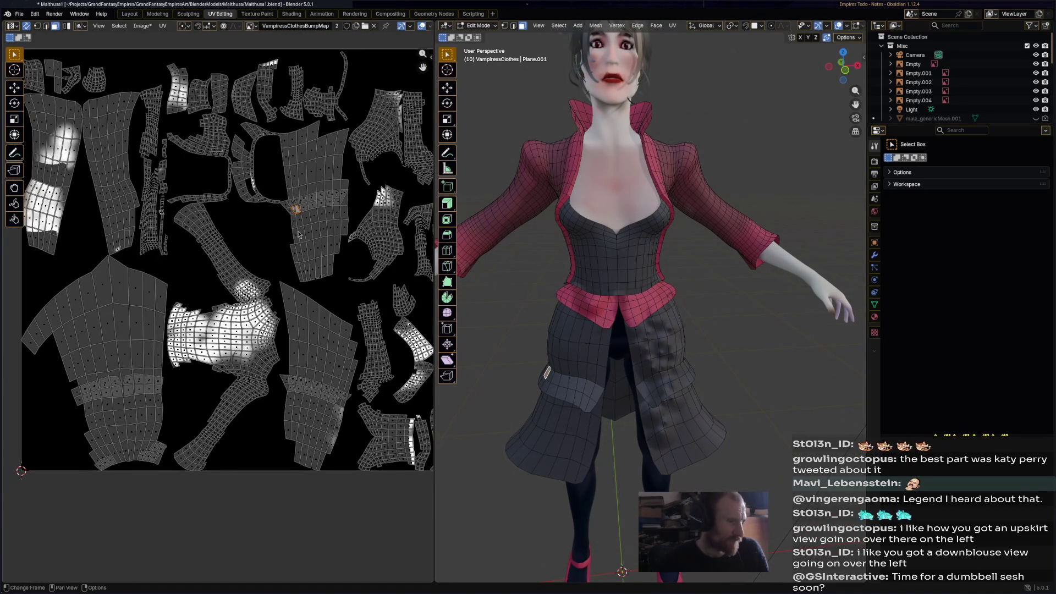
pyautogui.moveTo(223, 222)
pyautogui.mouseDown(button='middle')
pyautogui.moveTo(298, 314)
pyautogui.moveTo(286, 260)
pyautogui.mouseUp(button='middle')
pyautogui.scroll(2, 232, 208)
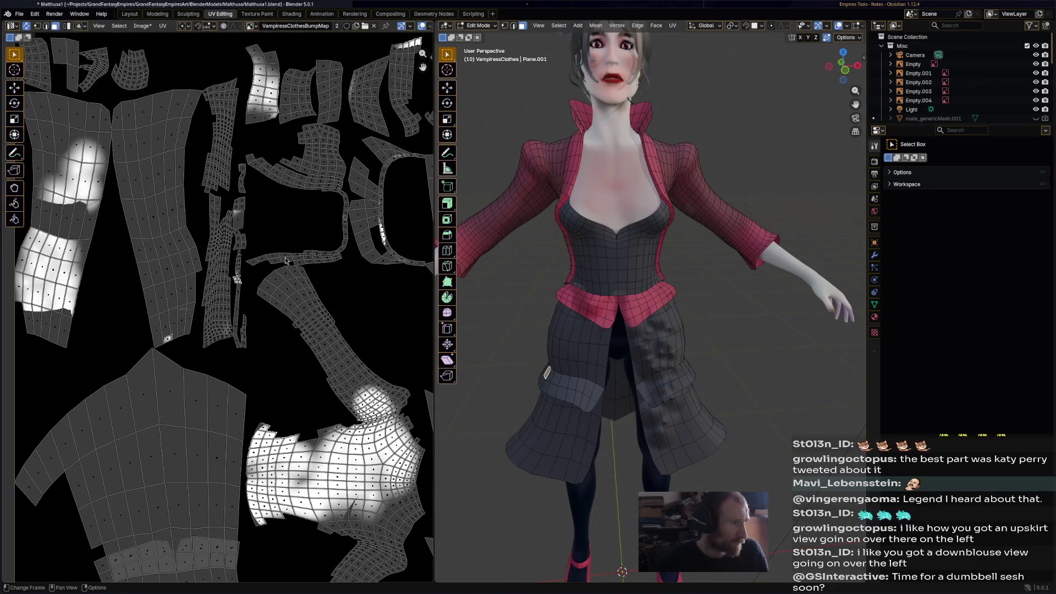
pyautogui.scroll(5, 262, 251)
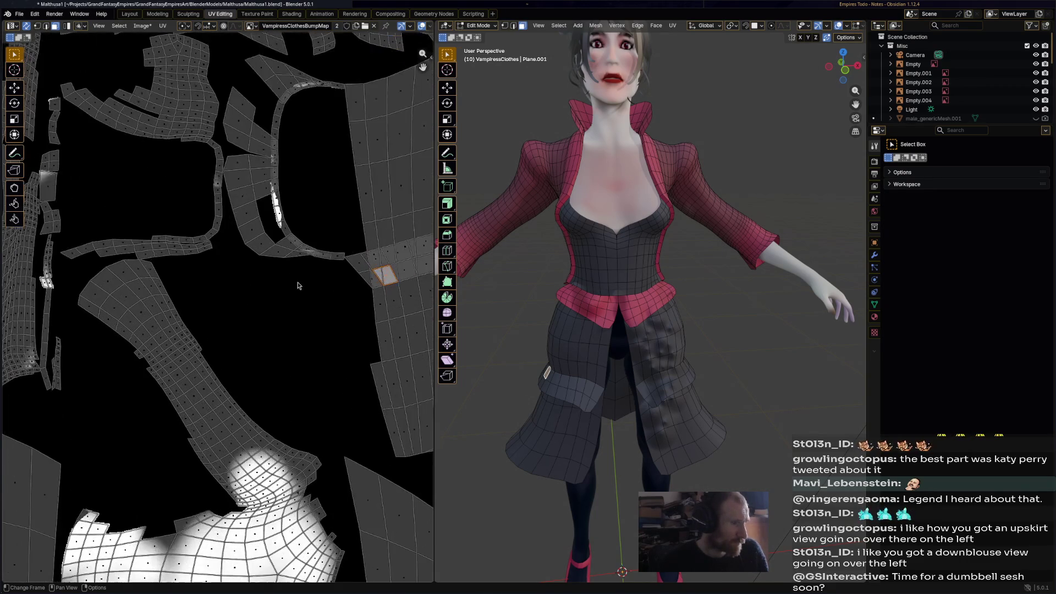
pyautogui.moveTo(373, 274); pyautogui.dragTo(309, 297, button='middle')
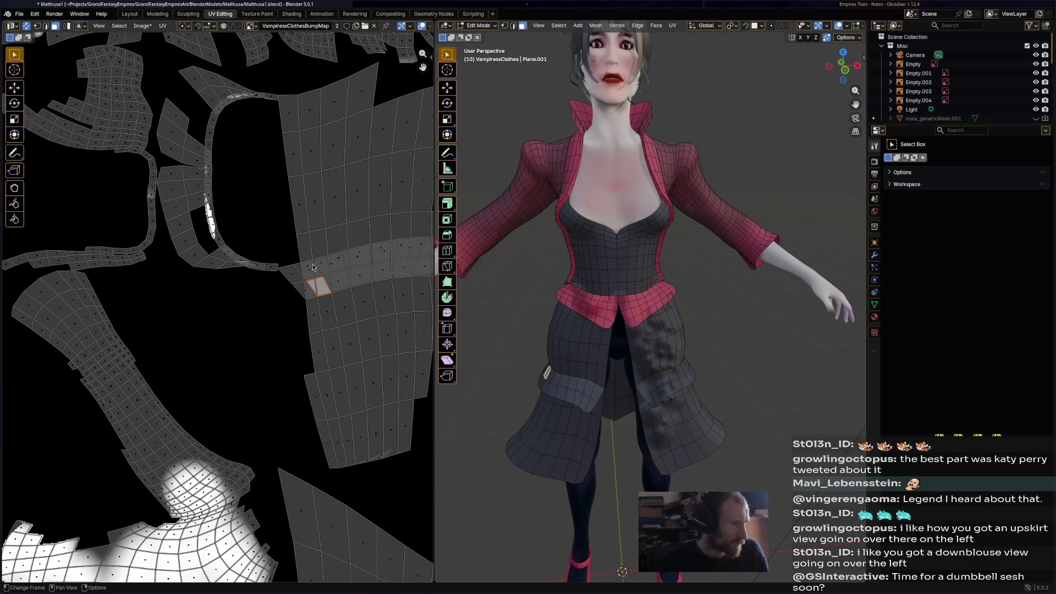
pyautogui.scroll(-1, 258, 171)
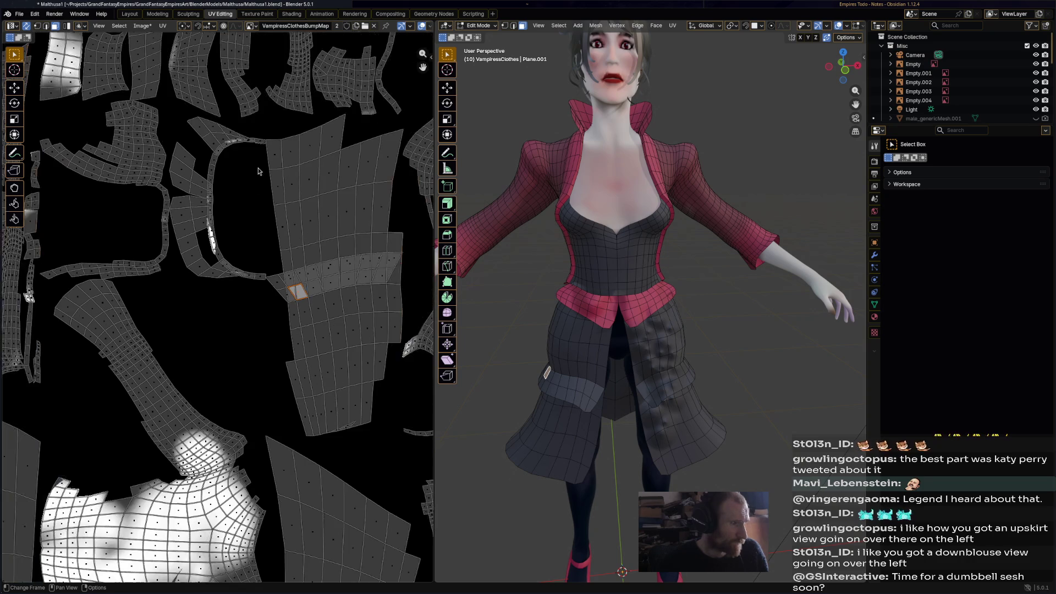
pyautogui.scroll(-6, 297, 197)
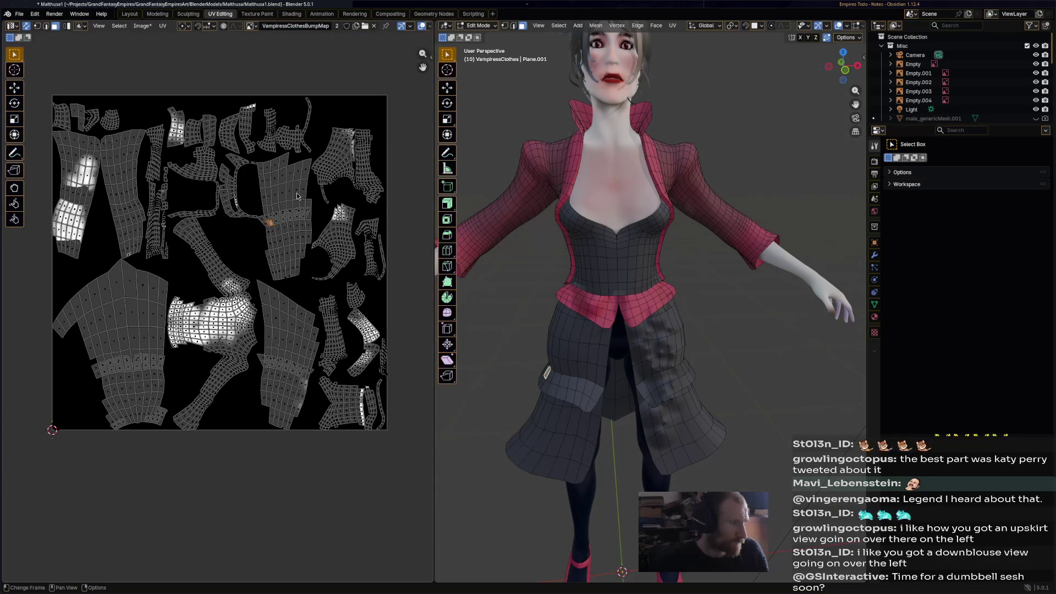
pyautogui.press('l')
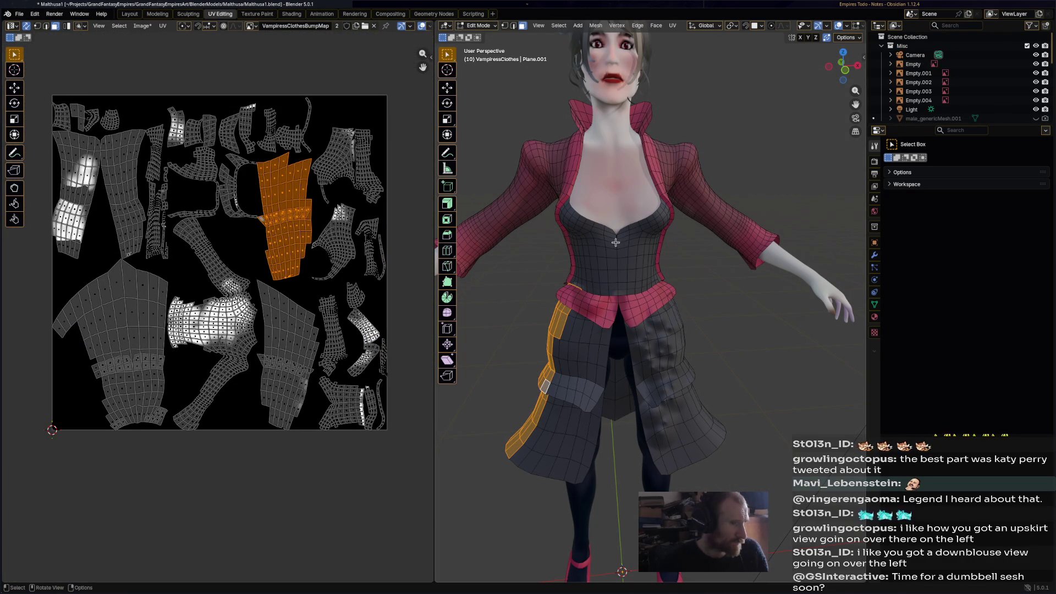
pyautogui.click(612, 251)
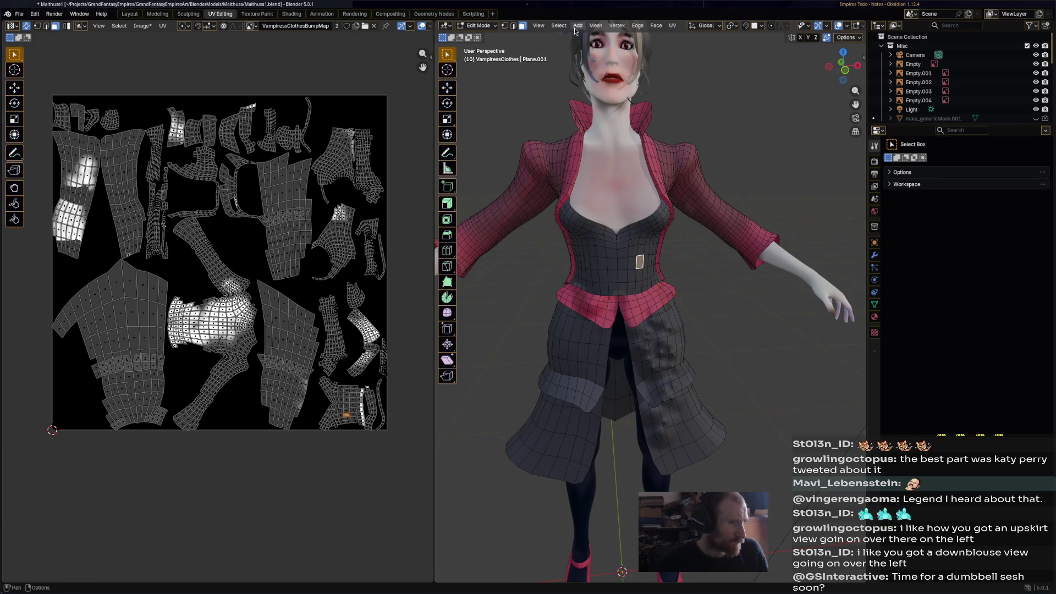
pyautogui.click(488, 26)
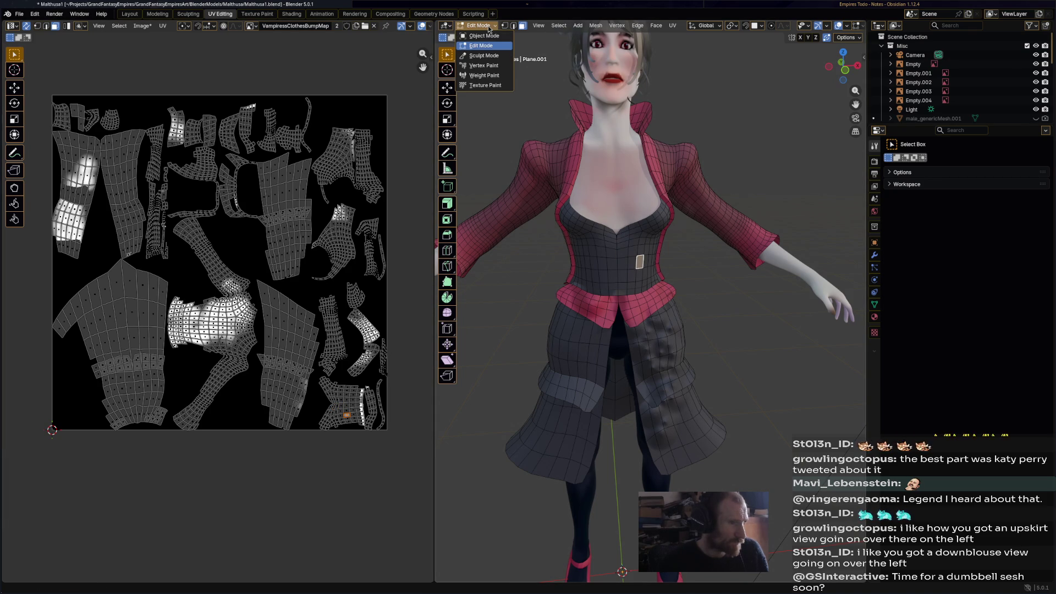
# In Texture Paint, airbrush bump strokes down the coat's chest and upper bodice, then save
pyautogui.click(486, 85)
pyautogui.scroll(4, 621, 237)
pyautogui.scroll(-4, 583, 189)
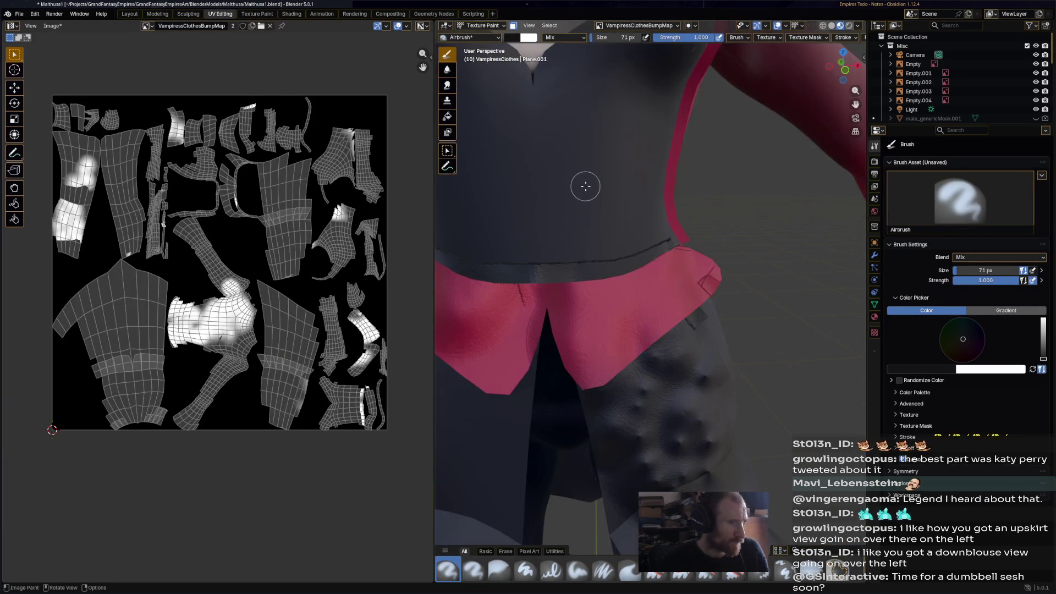
pyautogui.moveTo(637, 248); pyautogui.dragTo(626, 245)
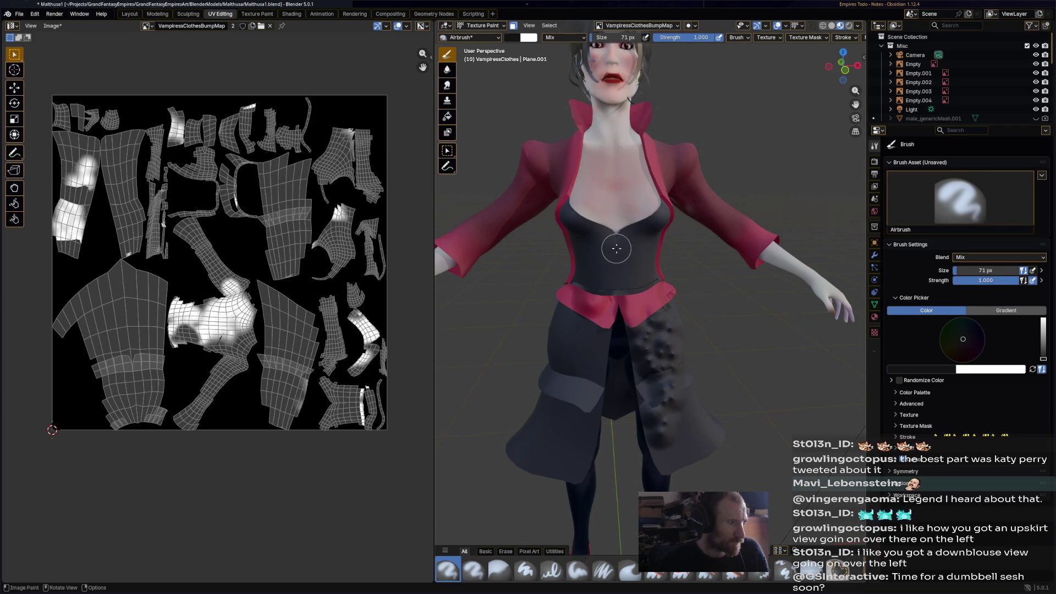
pyautogui.moveTo(617, 248); pyautogui.dragTo(629, 264)
pyautogui.moveTo(629, 264)
pyautogui.mouseDown(button='middle')
pyautogui.moveTo(590, 244)
pyautogui.moveTo(681, 221)
pyautogui.mouseUp(button='middle')
pyautogui.moveTo(682, 222); pyautogui.dragTo(707, 194)
pyautogui.moveTo(707, 195); pyautogui.dragTo(698, 259, button='middle')
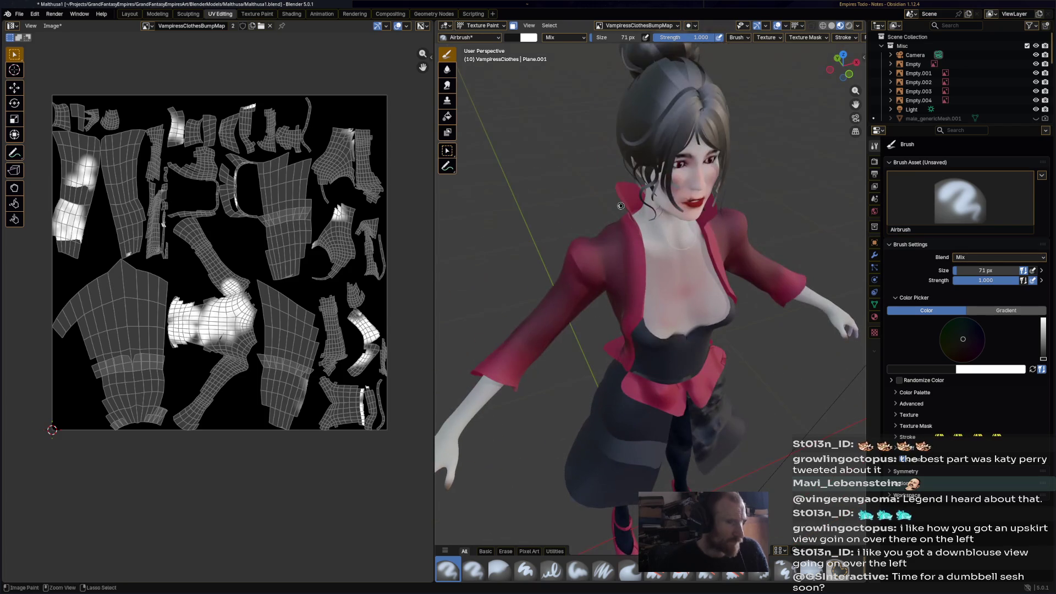
pyautogui.hotkey('ctrl', 's')
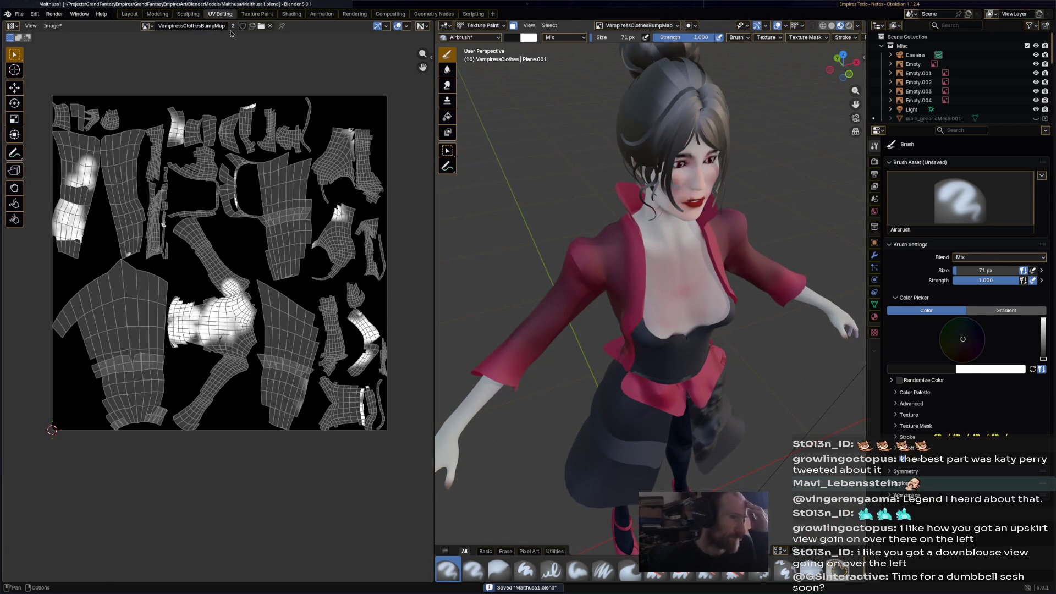
pyautogui.click(480, 25)
# In Edit Mode, recalculate the coat's normals to face outside, then deselect all faces
pyautogui.click(479, 47)
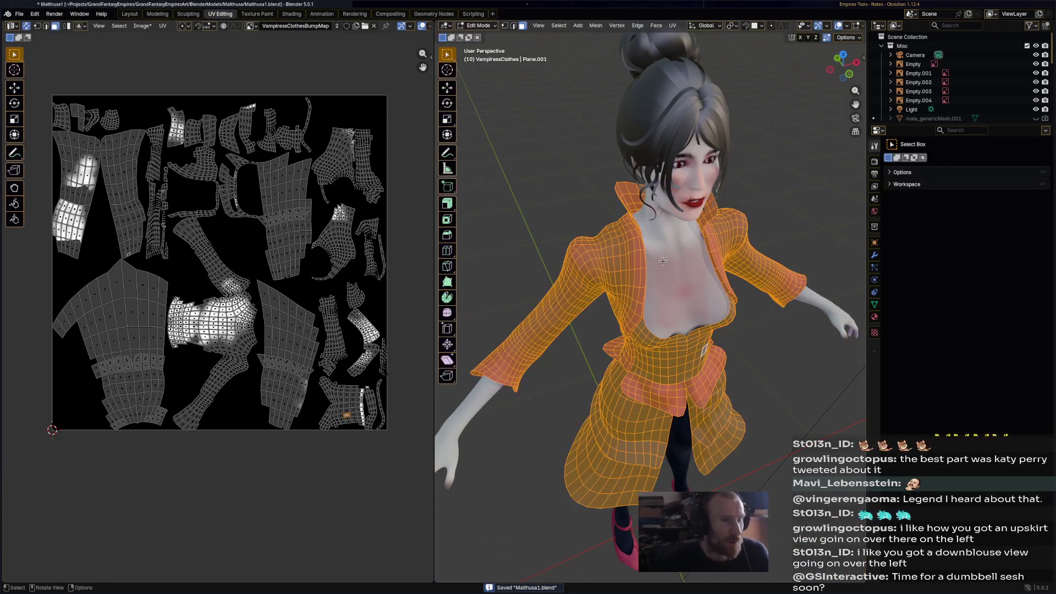
pyautogui.click(596, 25)
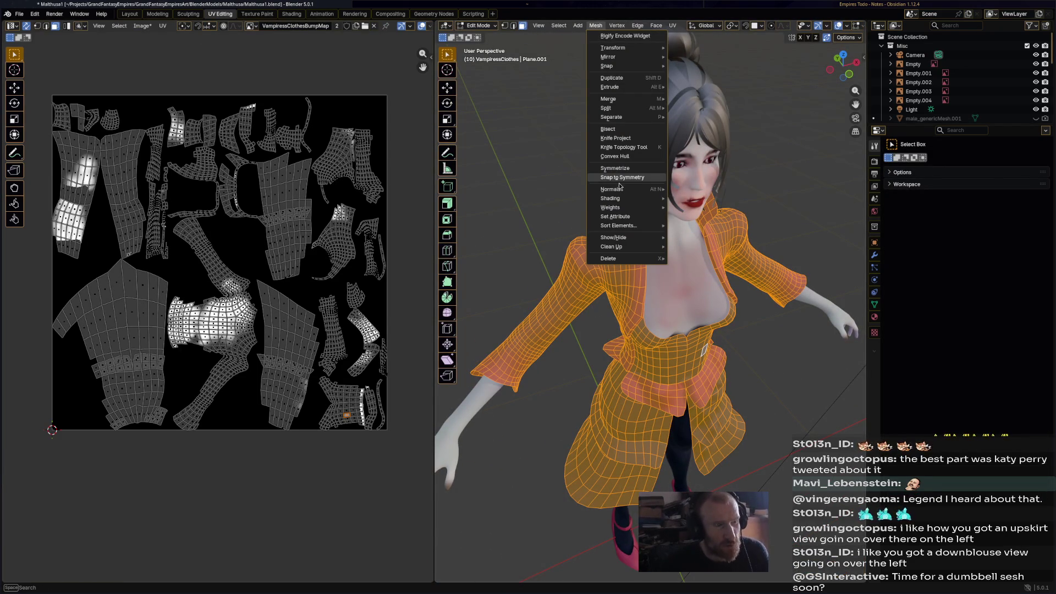
pyautogui.moveTo(620, 189)
pyautogui.click(727, 199)
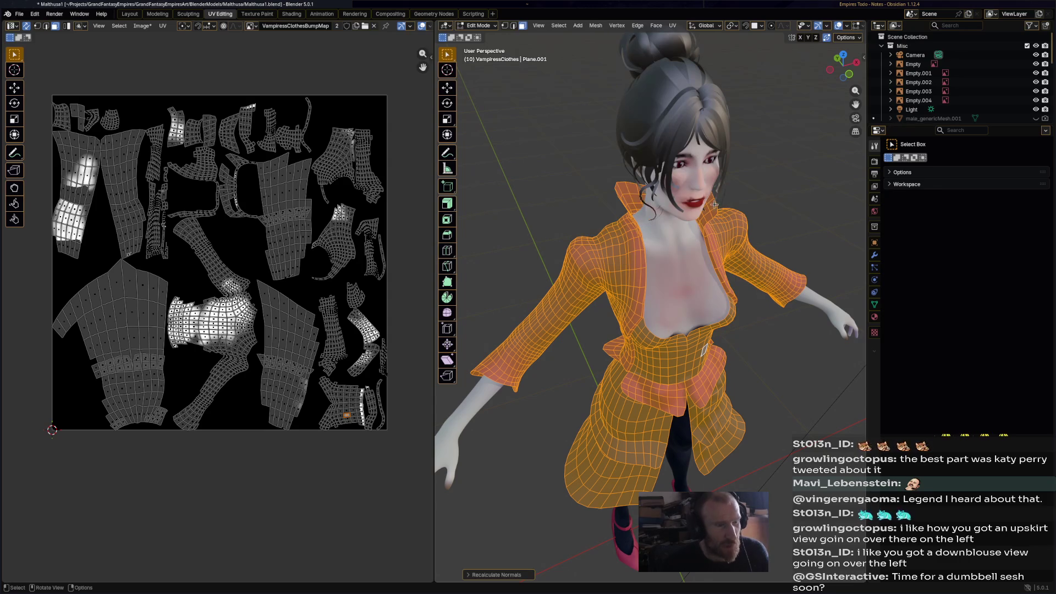
pyautogui.moveTo(714, 204)
pyautogui.mouseDown(button='middle')
pyautogui.moveTo(644, 189)
pyautogui.moveTo(633, 165)
pyautogui.mouseUp(button='middle')
pyautogui.hotkey('alt', 'a')
# In Texture Paint, airbrush bump detail onto the coat's front torso and back
pyautogui.click(479, 26)
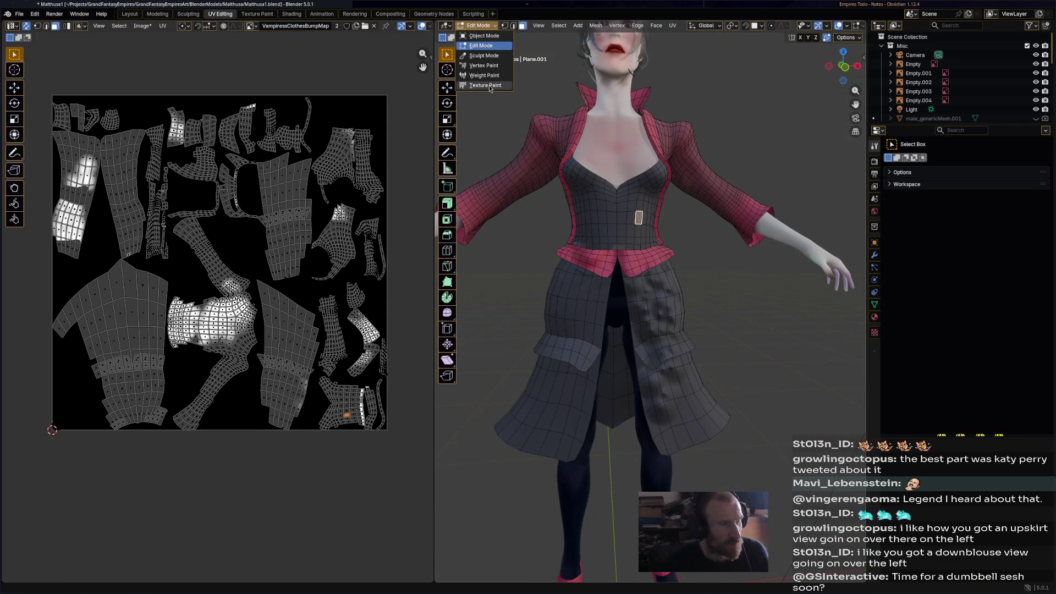
pyautogui.click(486, 85)
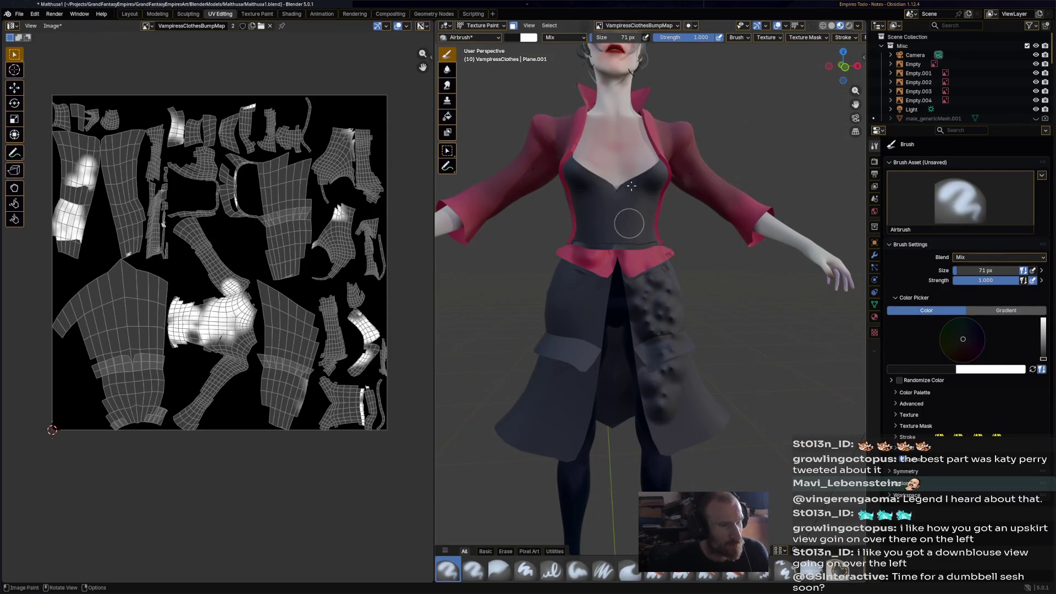
pyautogui.moveTo(631, 186); pyautogui.dragTo(636, 220)
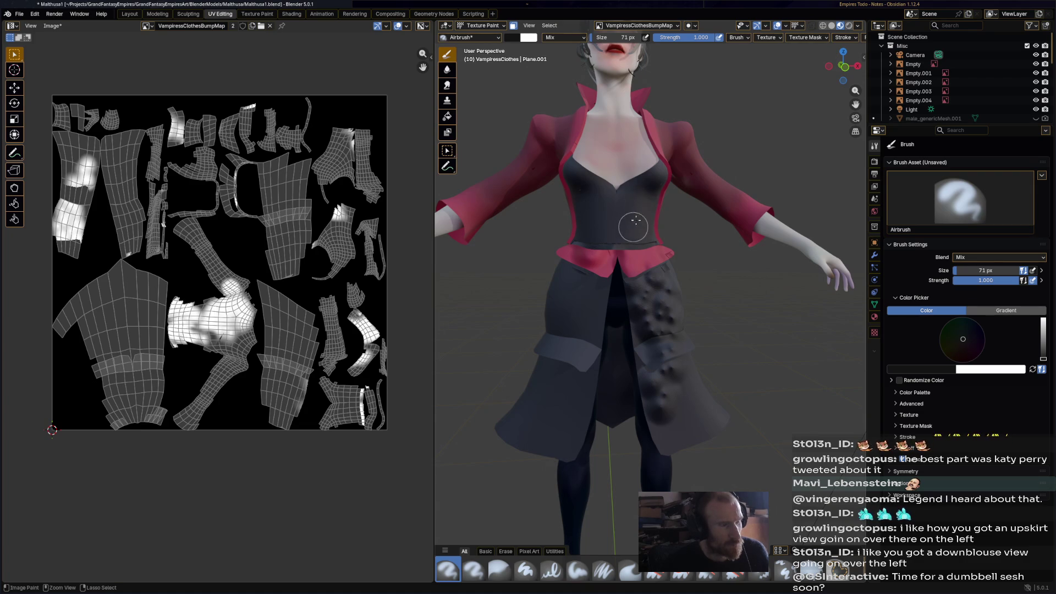
pyautogui.moveTo(635, 220)
pyautogui.mouseDown(button='middle')
pyautogui.moveTo(815, 220)
pyautogui.moveTo(731, 225)
pyautogui.mouseUp(button='middle')
pyautogui.moveTo(711, 199); pyautogui.dragTo(711, 257)
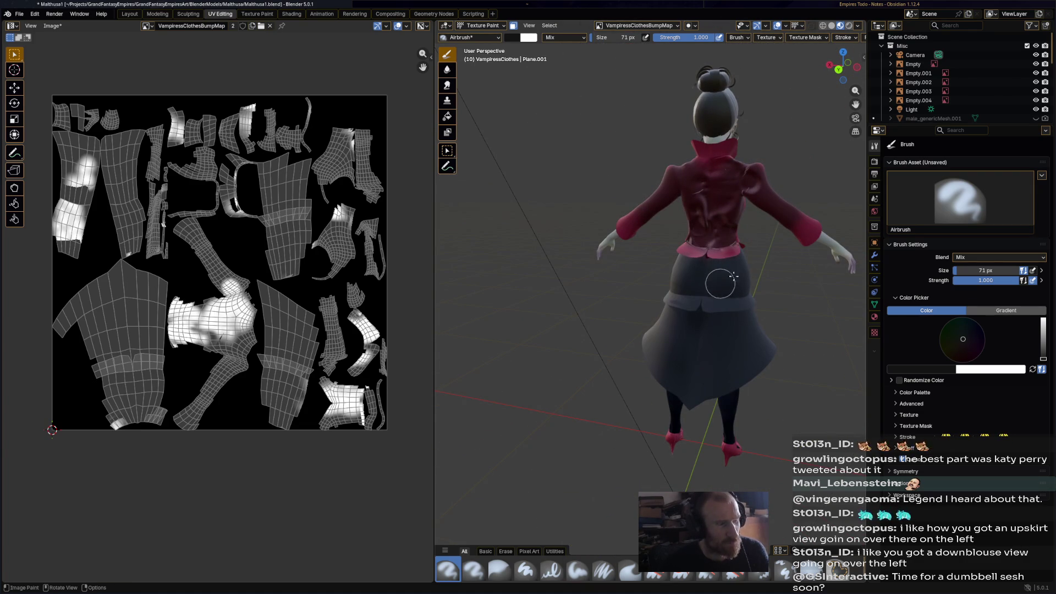
pyautogui.moveTo(734, 275)
pyautogui.mouseDown(button='middle')
pyautogui.moveTo(697, 334)
pyautogui.moveTo(664, 315)
pyautogui.mouseUp(button='middle')
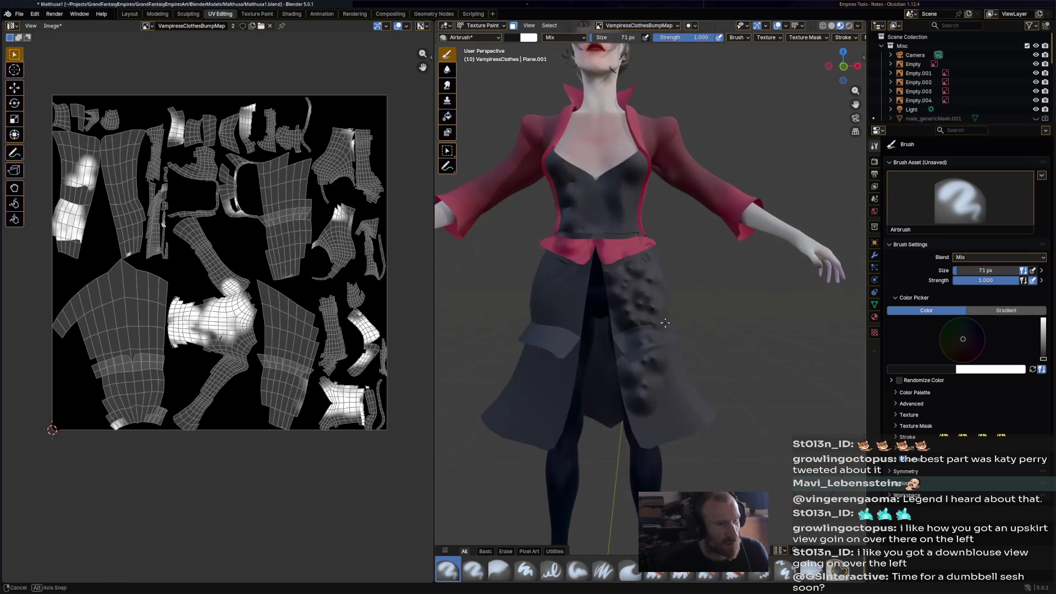
# Save Malthusa1.blend and return to Object Mode
pyautogui.hotkey('ctrl', 's')
pyautogui.scroll(-3, 607, 277)
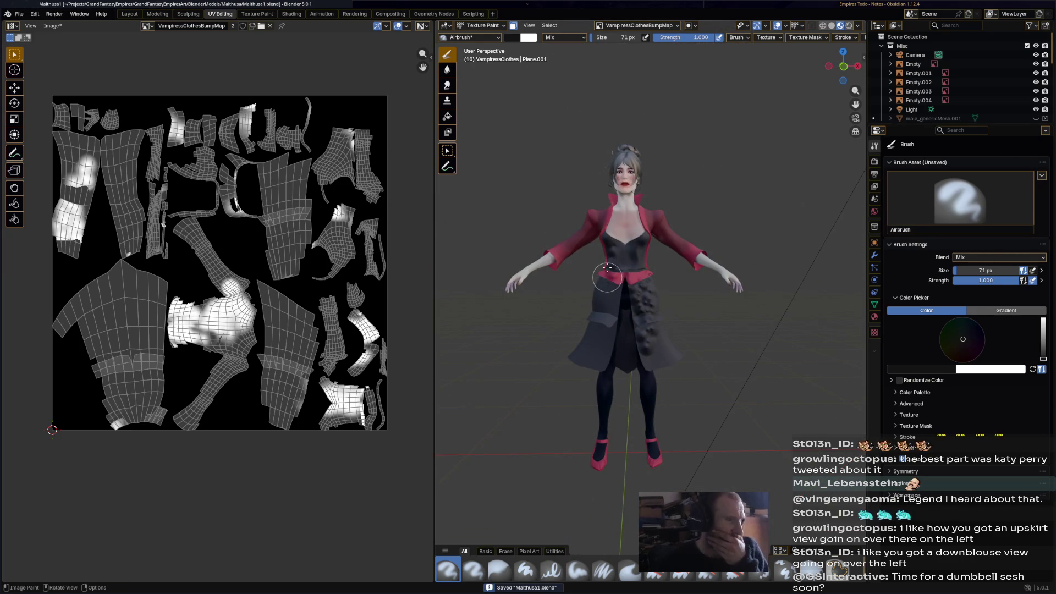
pyautogui.scroll(2, 669, 271)
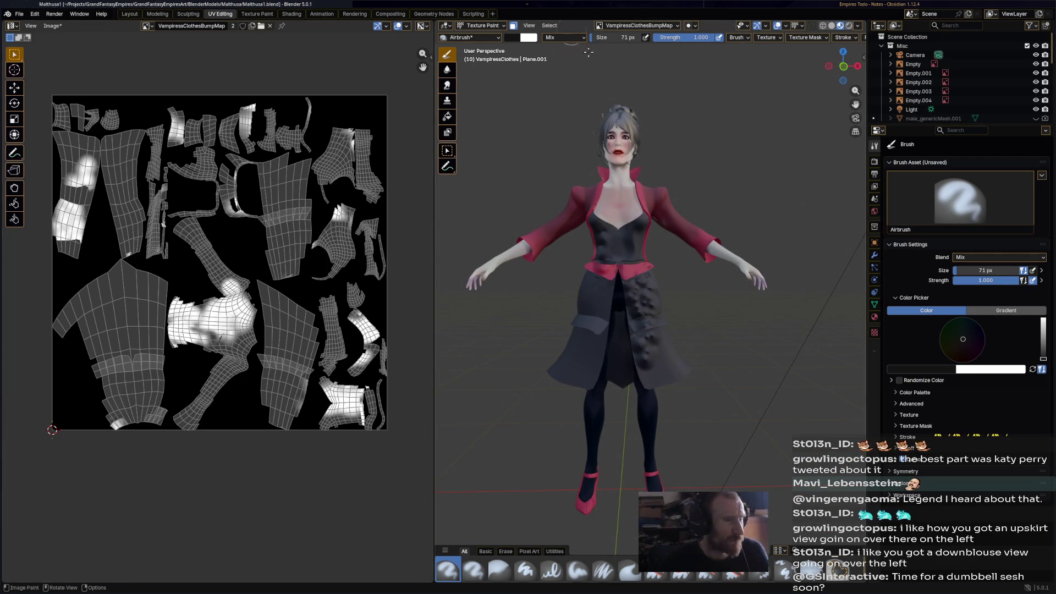
pyautogui.click(481, 26)
pyautogui.click(479, 29)
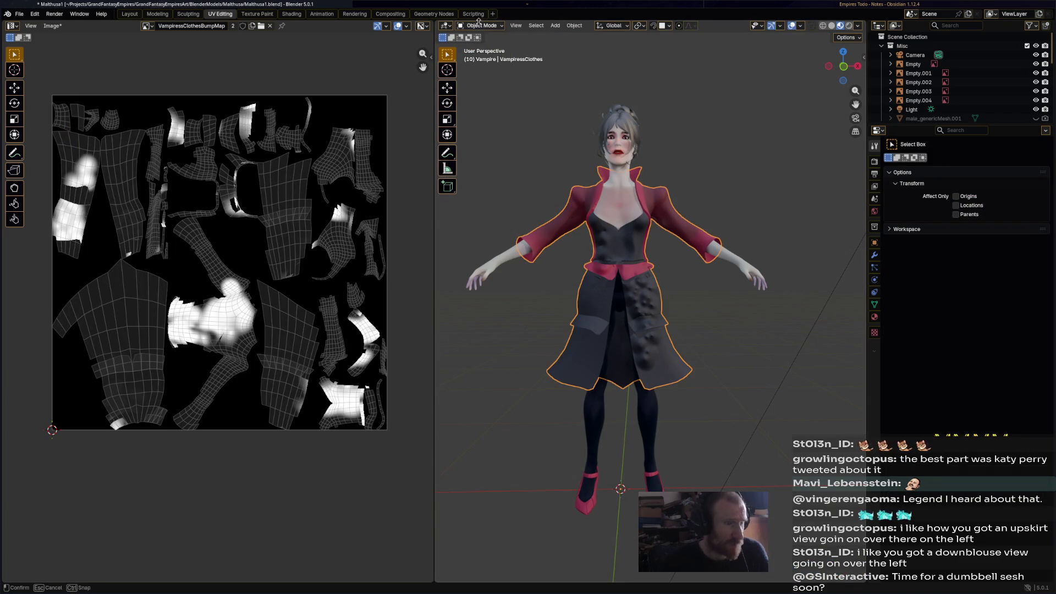
# In Edit Mode, re-unwrap the whole coat with Unwrap Angle Based
pyautogui.click(478, 25)
pyautogui.click(482, 48)
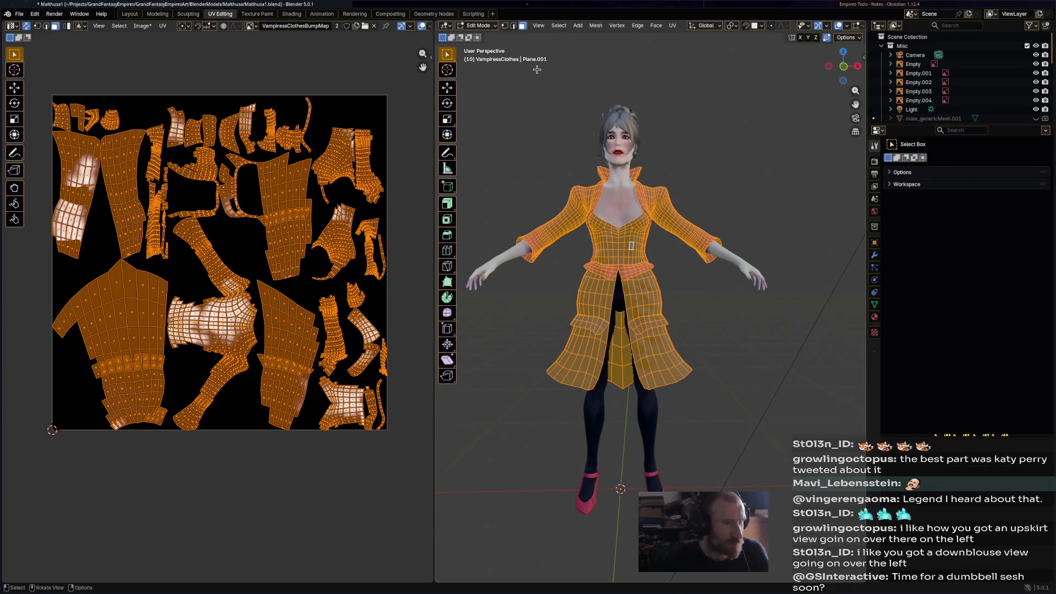
pyautogui.click(673, 25)
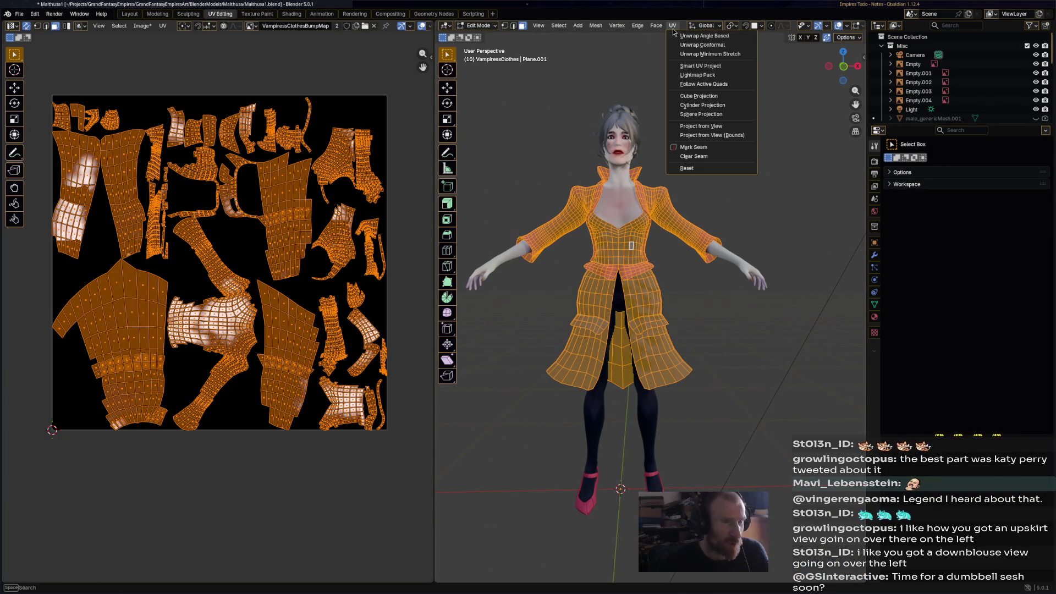
pyautogui.click(704, 36)
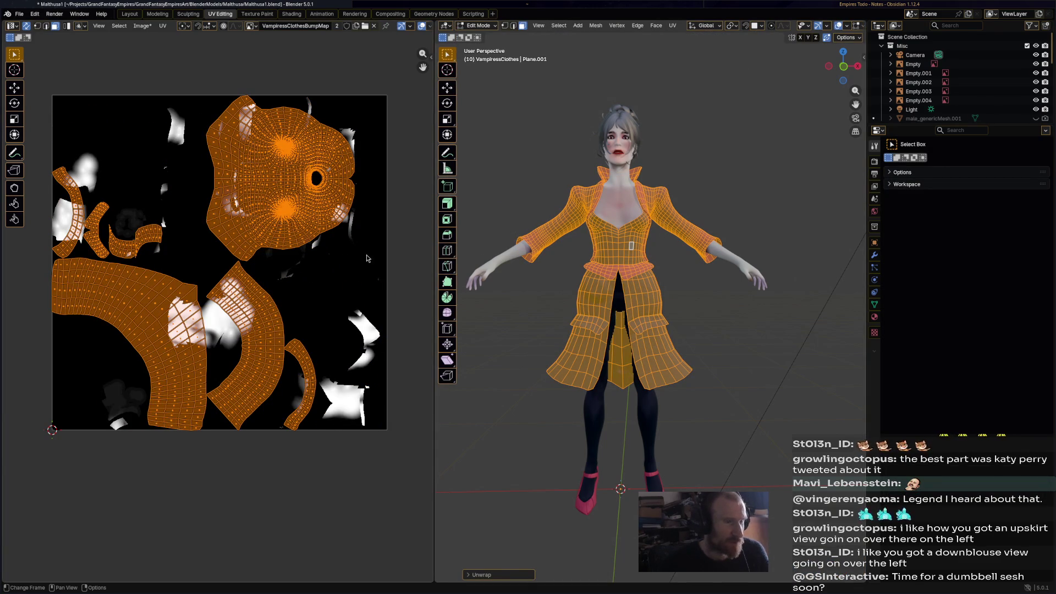
# Save Malthusa1.blend with the new UV layout
pyautogui.hotkey('ctrl', 's')
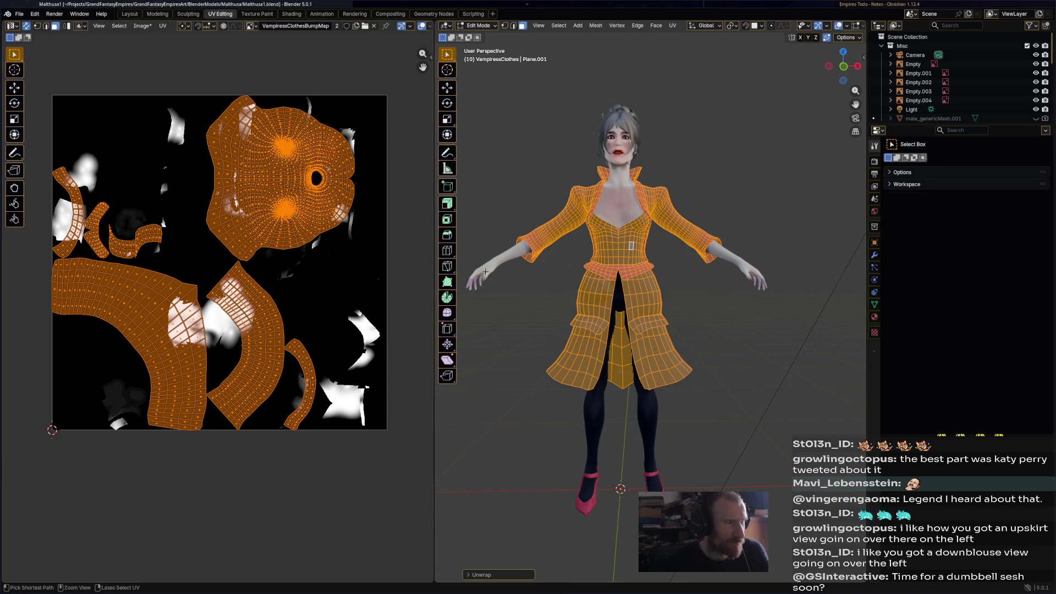
pyautogui.scroll(4, 610, 264)
pyautogui.scroll(-2, 609, 264)
pyautogui.moveTo(609, 264); pyautogui.dragTo(622, 266, button='middle')
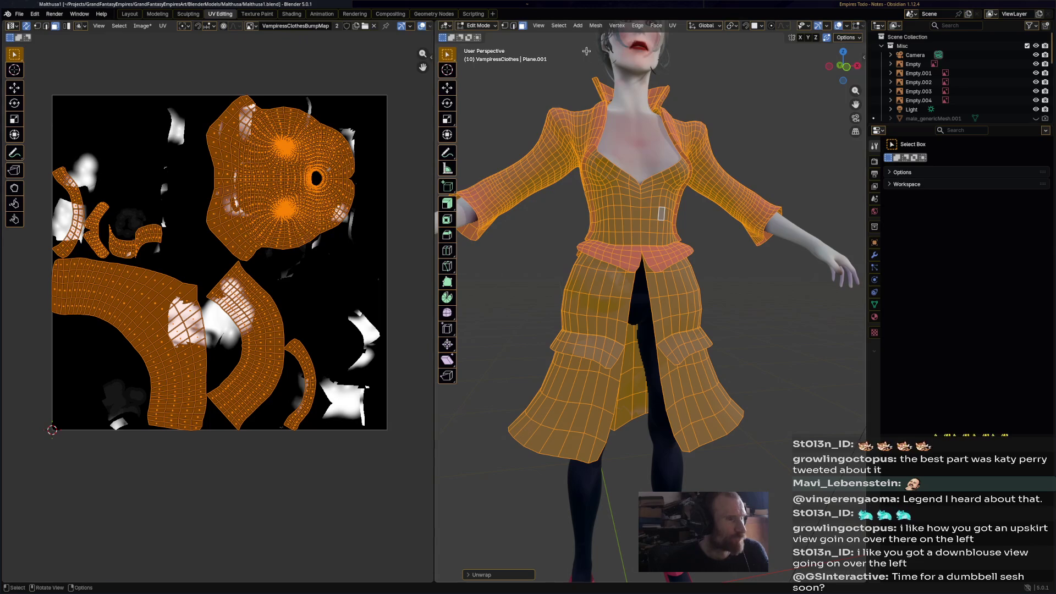
# Switch to Texture Paint with a black paint colour and a 299 px brush
pyautogui.click(478, 27)
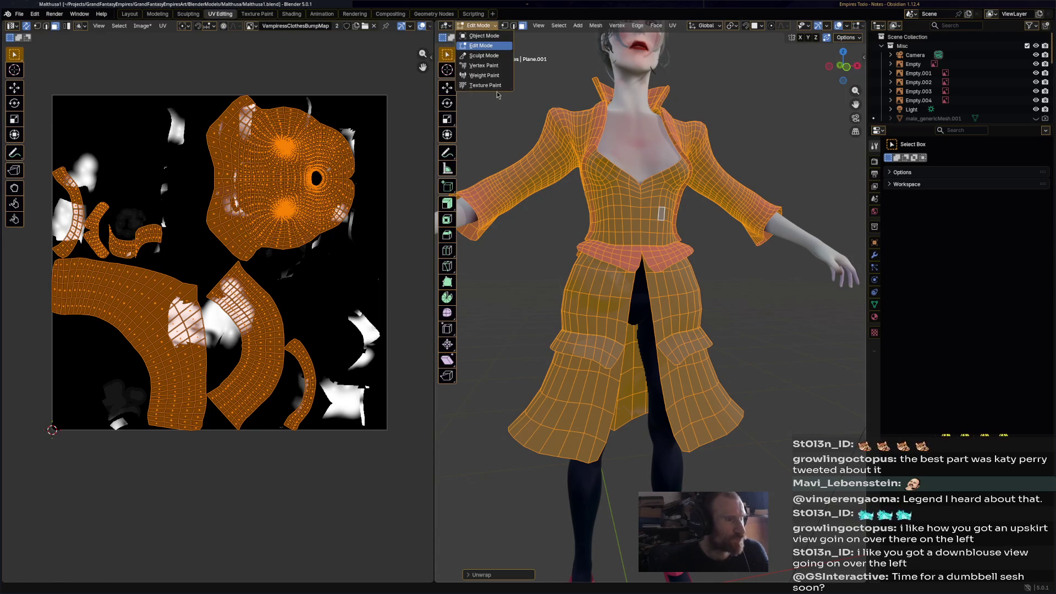
pyautogui.click(497, 93)
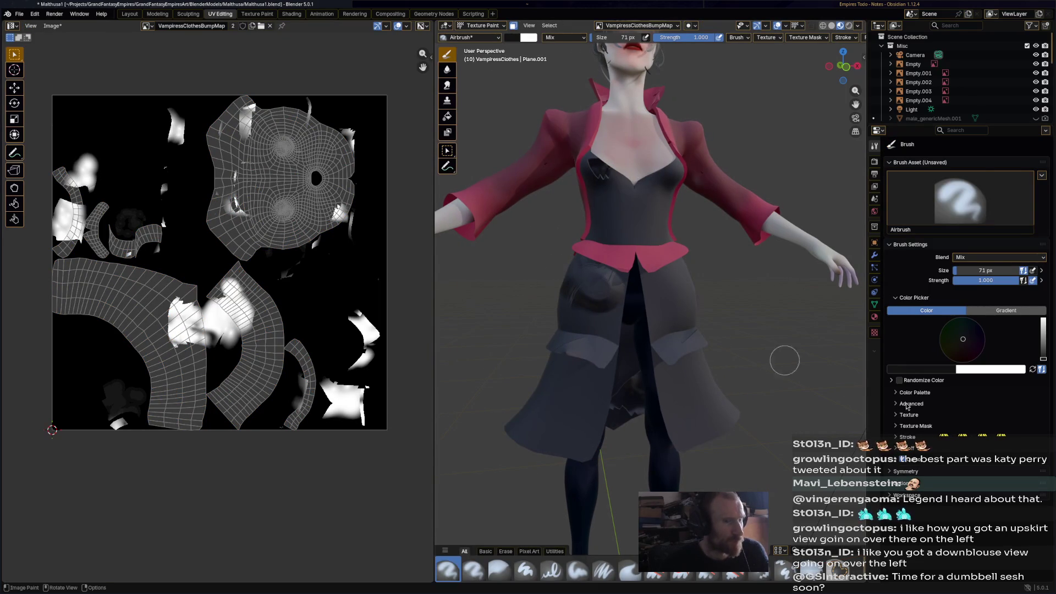
pyautogui.moveTo(1045, 358); pyautogui.dragTo(1044, 362)
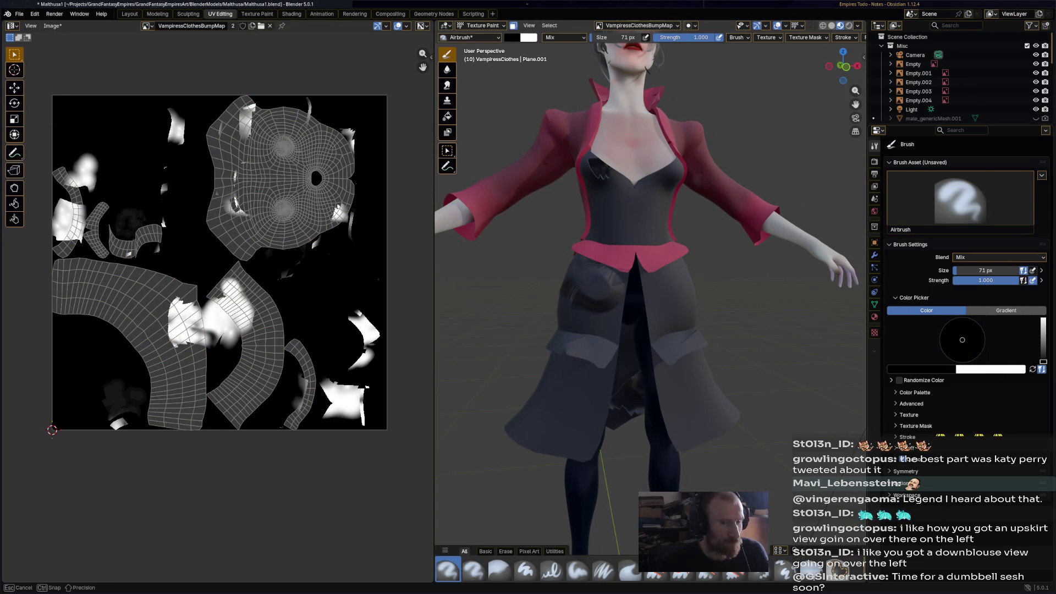
pyautogui.scroll(-5, 660, 186)
pyautogui.moveTo(605, 37); pyautogui.dragTo(599, 53)
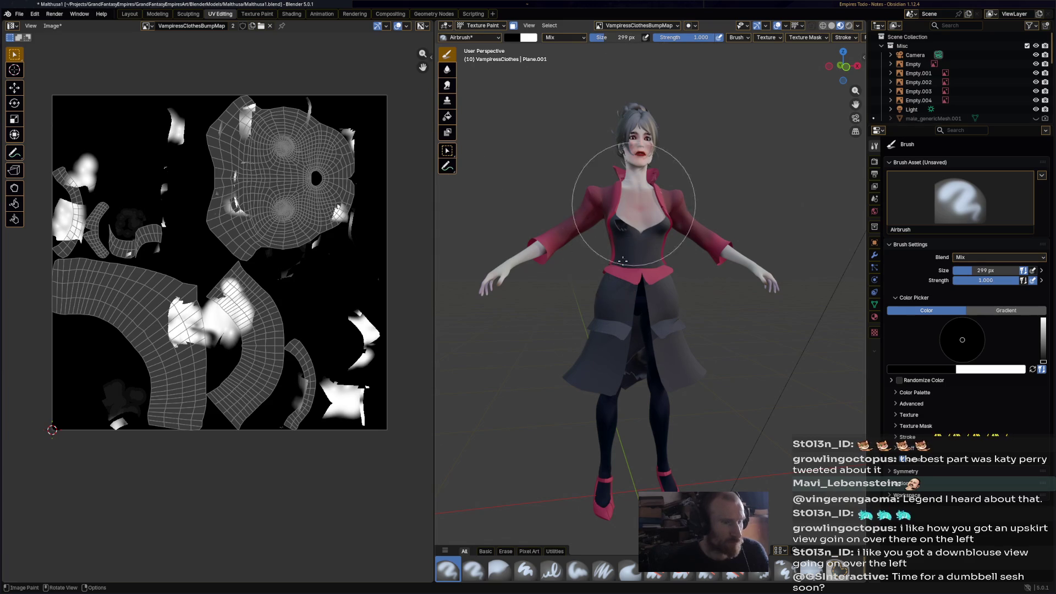
# Paint black over the coat's chest and the lower white patch in the Texture Paint workspace
pyautogui.moveTo(625, 224); pyautogui.dragTo(620, 229)
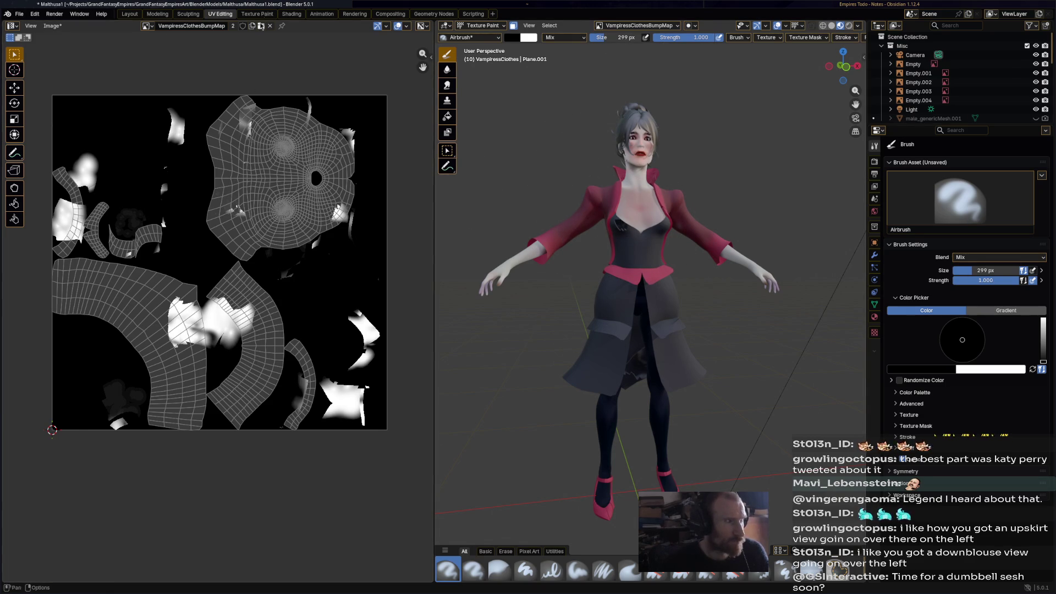
pyautogui.click(257, 13)
pyautogui.moveTo(122, 234)
pyautogui.mouseDown()
pyautogui.moveTo(127, 307)
pyautogui.moveTo(112, 331)
pyautogui.moveTo(145, 330)
pyautogui.moveTo(159, 311)
pyautogui.moveTo(132, 338)
pyautogui.mouseUp()
# Enlarge the brush to 527 px and paint black over the bump map's white spots
pyautogui.moveTo(171, 36); pyautogui.dragTo(210, 36)
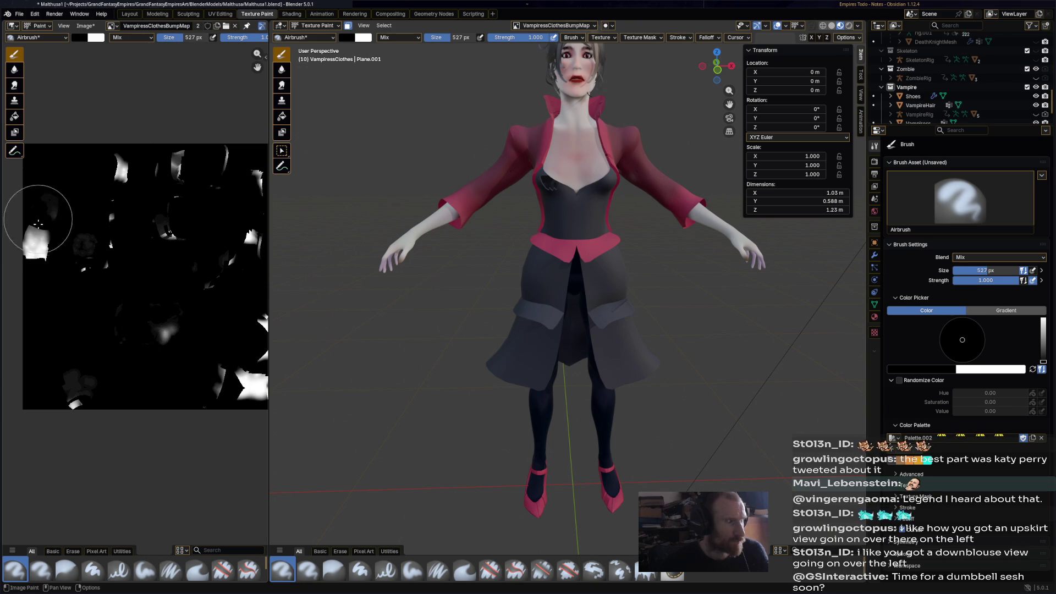
pyautogui.scroll(-5, 161, 287)
pyautogui.scroll(-6, 147, 285)
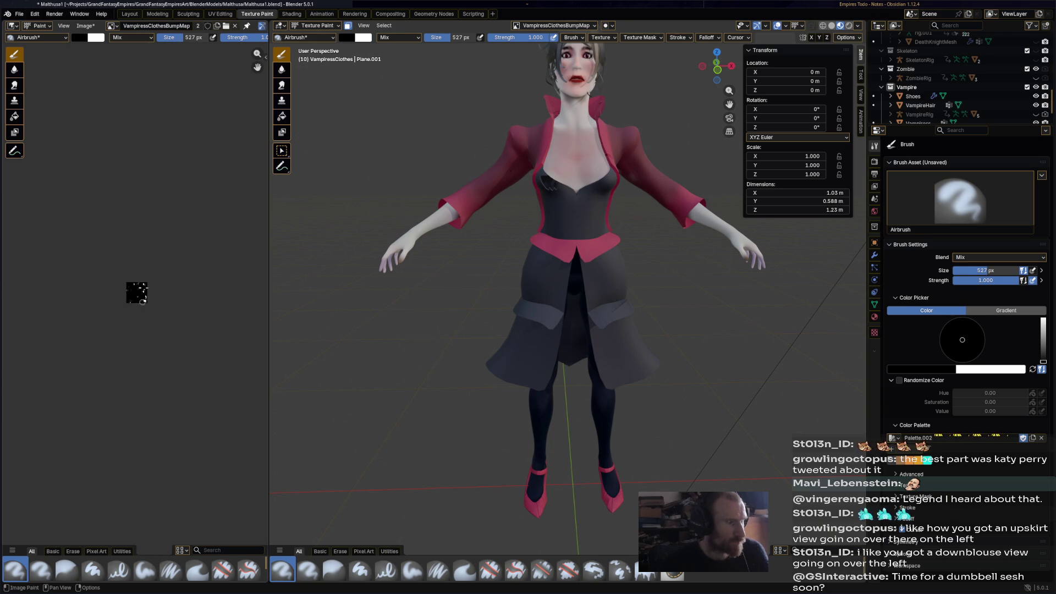
pyautogui.scroll(8, 143, 302)
pyautogui.moveTo(214, 54)
pyautogui.mouseDown()
pyautogui.moveTo(177, 255)
pyautogui.moveTo(172, 229)
pyautogui.moveTo(132, 264)
pyautogui.moveTo(92, 266)
pyautogui.moveTo(86, 330)
pyautogui.moveTo(94, 344)
pyautogui.moveTo(226, 311)
pyautogui.moveTo(179, 234)
pyautogui.moveTo(176, 293)
pyautogui.mouseUp()
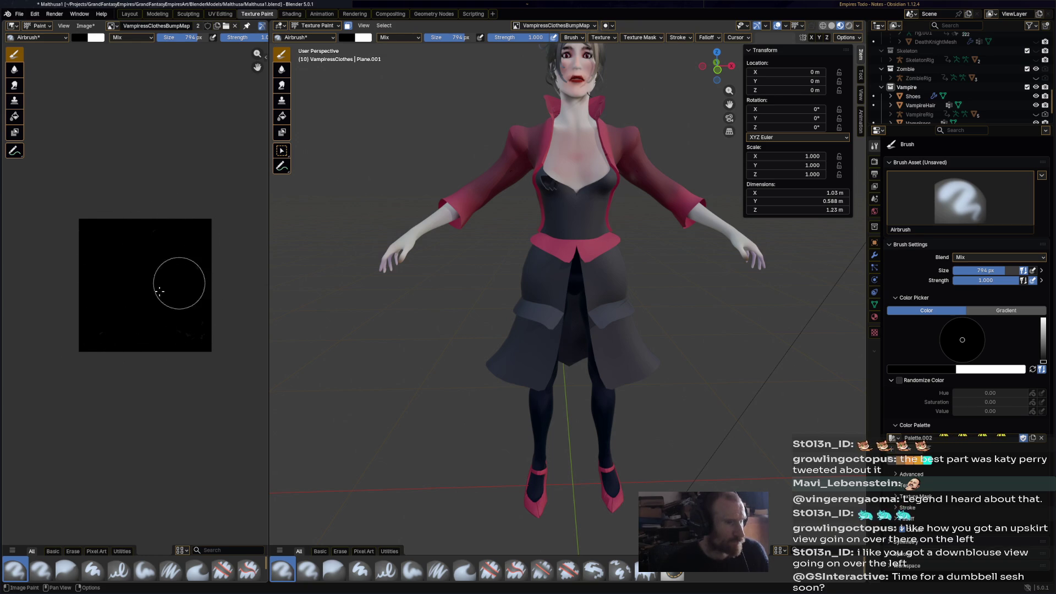
# Shrink the brush and undo the stroke painted on the coat's back
pyautogui.moveTo(484, 247); pyautogui.dragTo(512, 242, button='middle')
pyautogui.scroll(4, 507, 188)
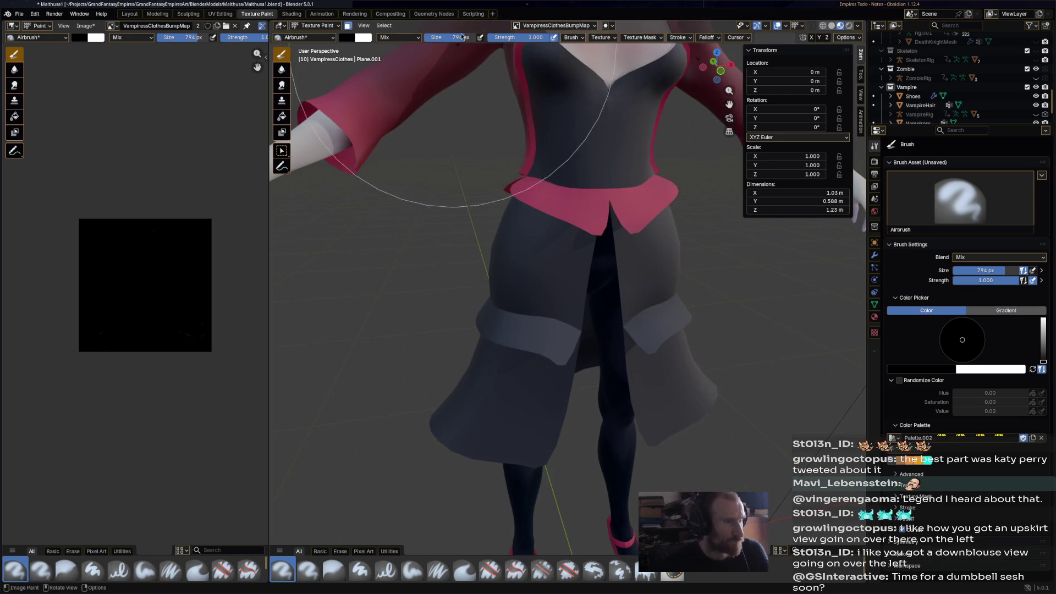
pyautogui.moveTo(462, 37)
pyautogui.mouseDown()
pyautogui.moveTo(435, 37)
pyautogui.moveTo(463, 37)
pyautogui.mouseUp()
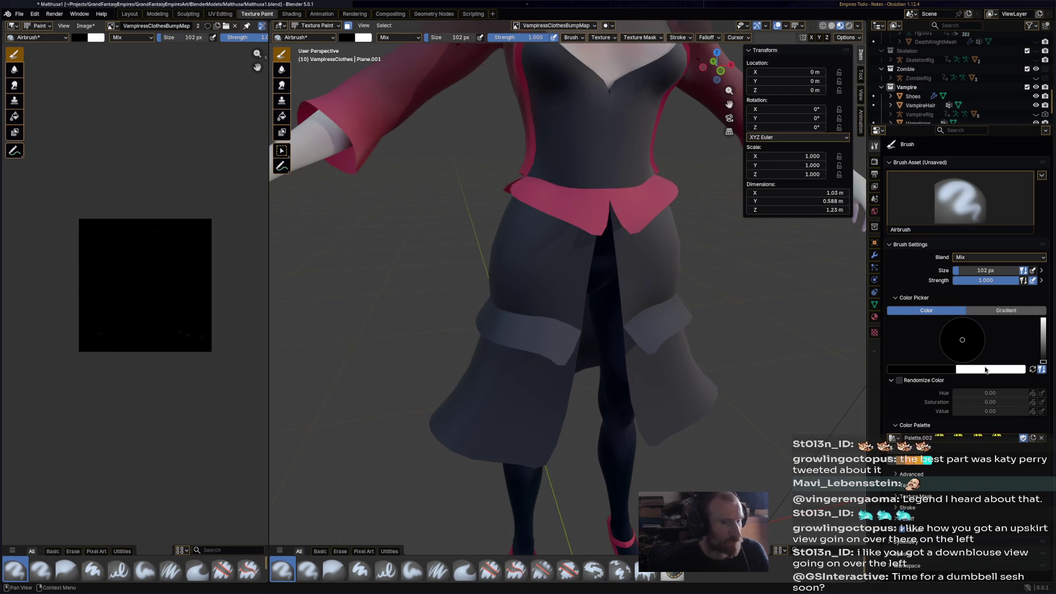
pyautogui.keyDown('ctrl'); pyautogui.scroll(2, 577, 111); pyautogui.keyUp('ctrl')
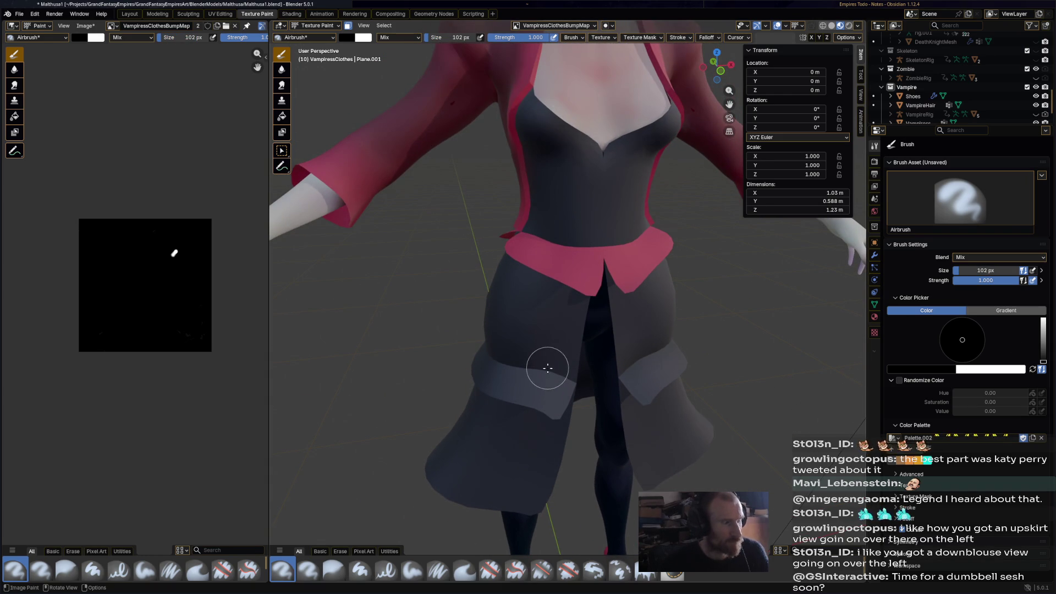
pyautogui.moveTo(531, 301); pyautogui.dragTo(683, 298, button='middle')
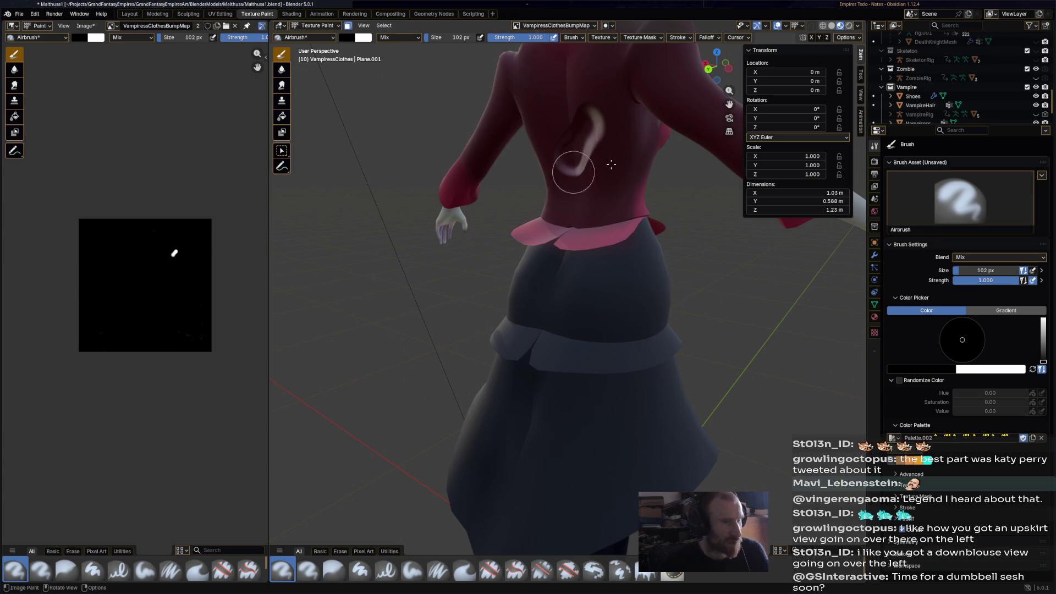
pyautogui.hotkey('ctrl', 'z')
# Save Malthusa1.blend and switch back to Object Mode
pyautogui.hotkey('ctrl', 's')
pyautogui.moveTo(637, 260)
pyautogui.mouseDown(button='middle')
pyautogui.moveTo(506, 283)
pyautogui.moveTo(459, 234)
pyautogui.mouseUp(button='middle')
pyautogui.click(318, 27)
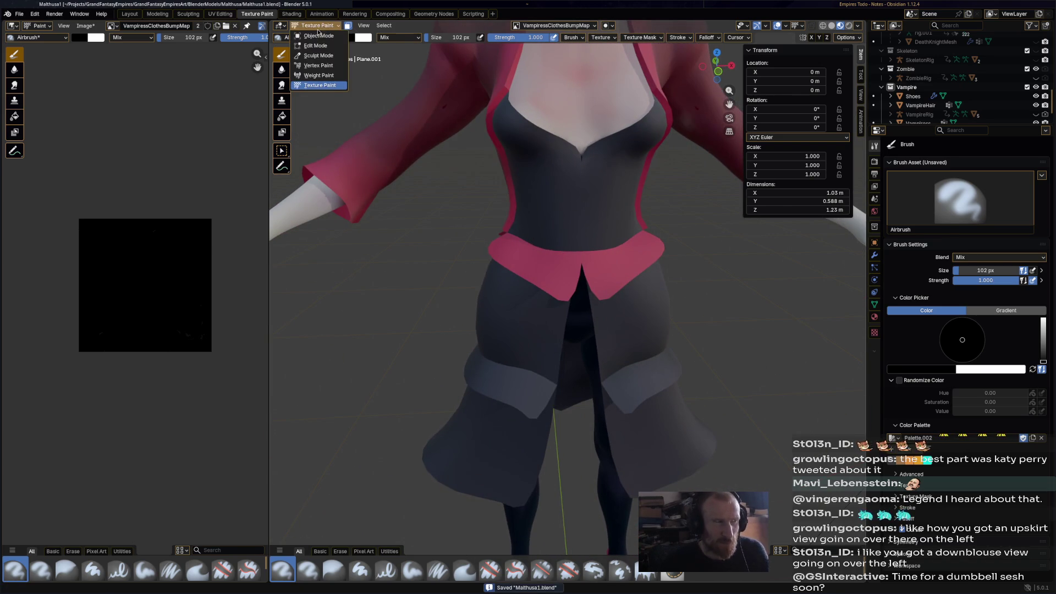
pyautogui.click(318, 35)
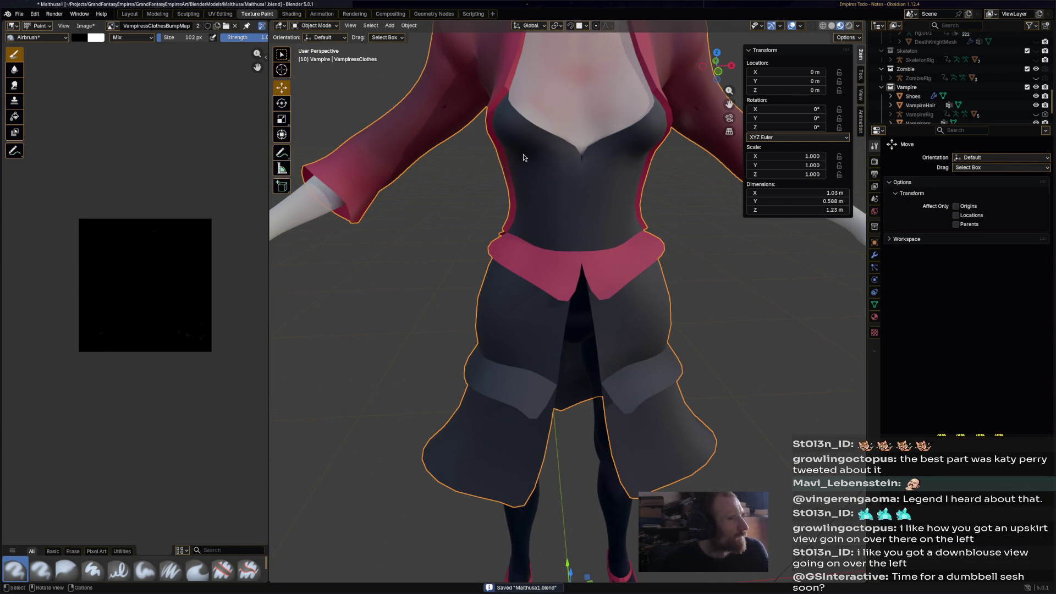
# Show the vampiress in Solid shading and put the VampressClothes coat into Edit Mode
pyautogui.click(326, 27)
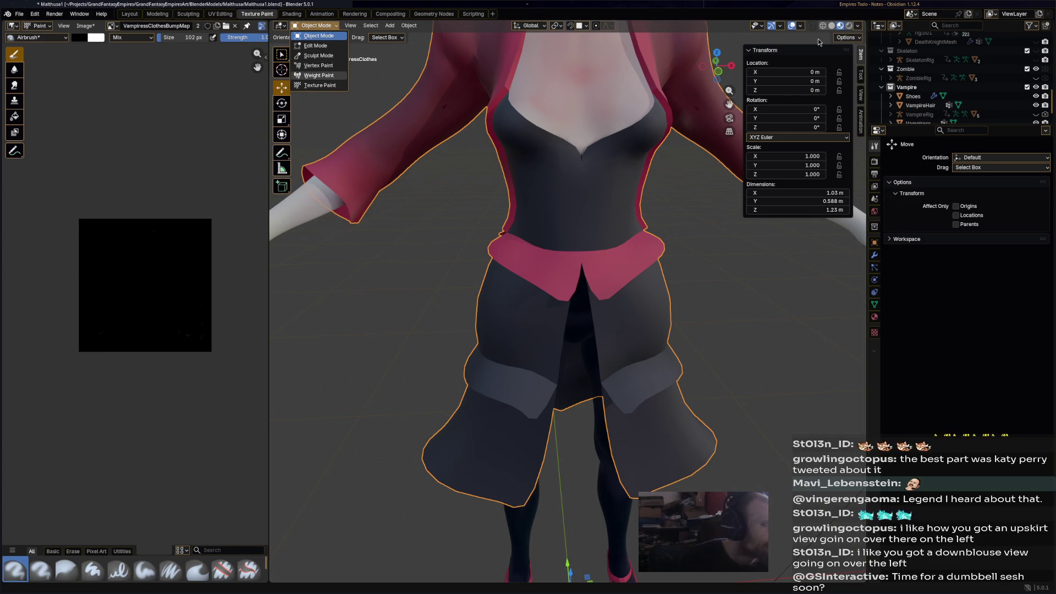
pyautogui.click(803, 27)
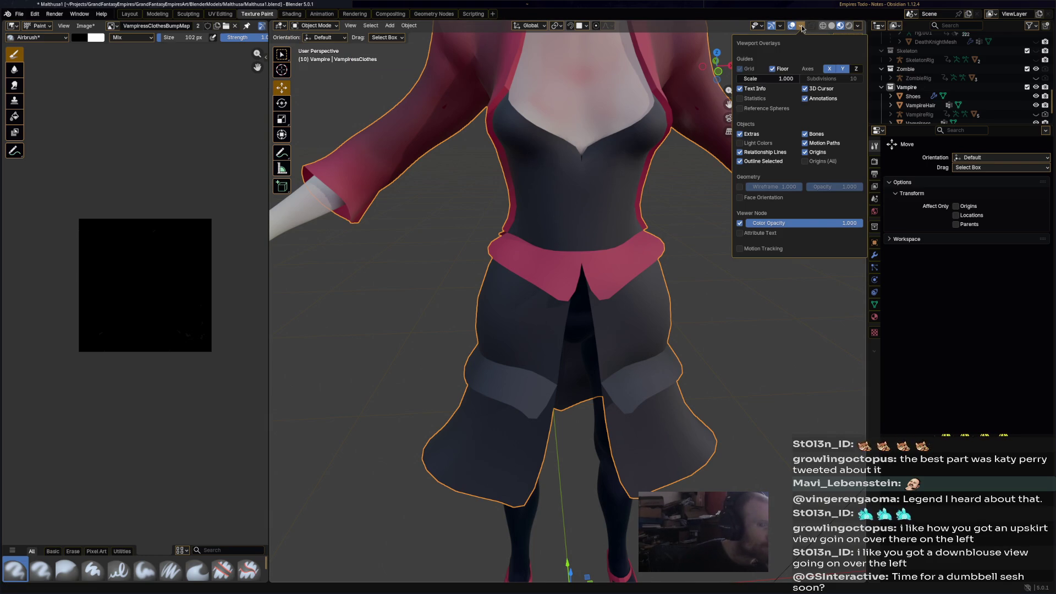
pyautogui.click(832, 26)
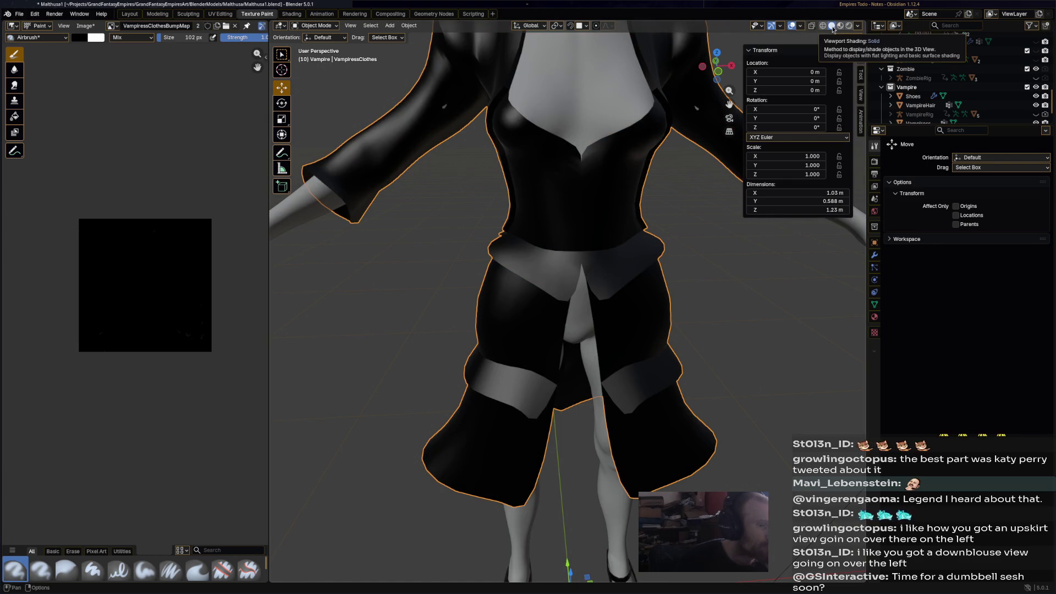
pyautogui.click(324, 28)
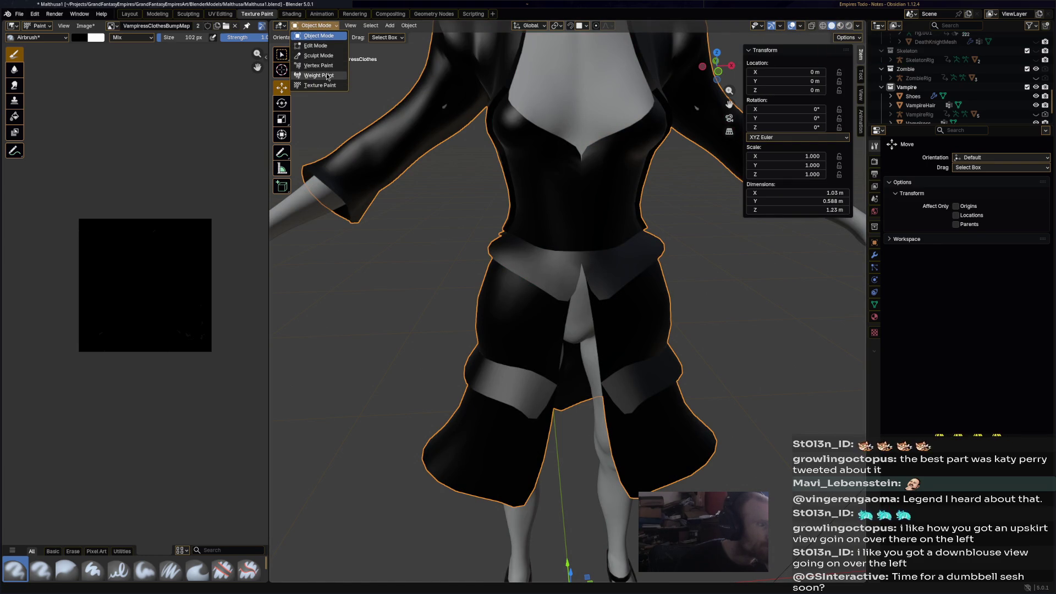
pyautogui.click(325, 46)
pyautogui.click(432, 26)
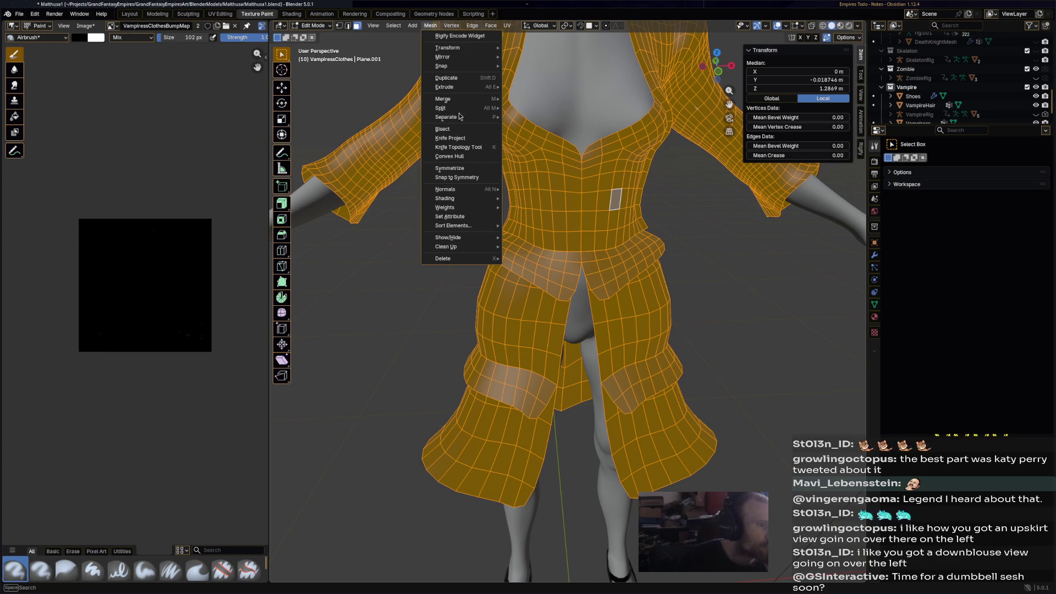
# Flip the normals of all selected coat faces, save, and display face normals
pyautogui.moveTo(473, 189)
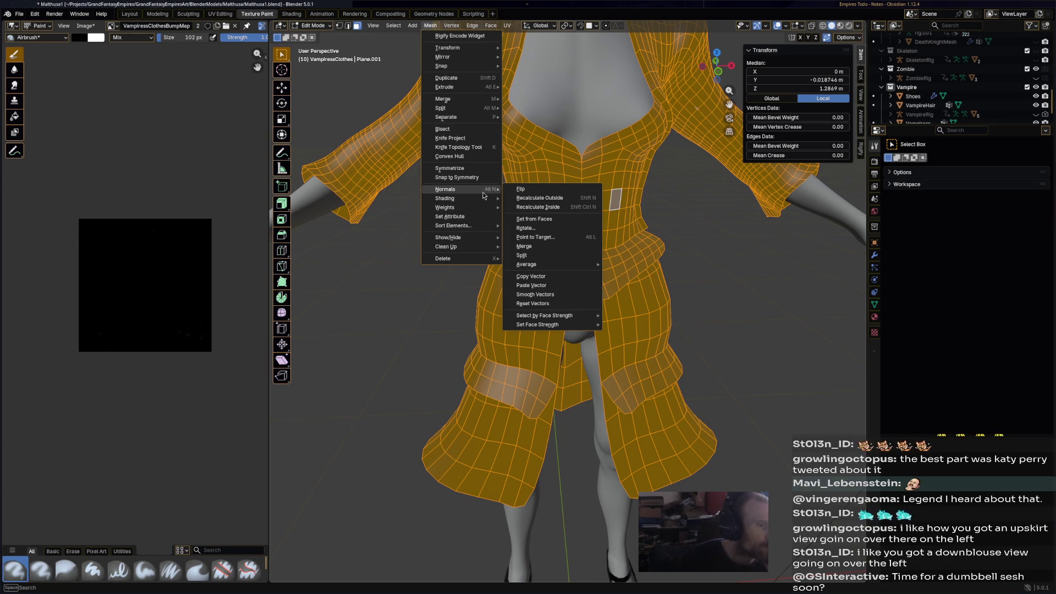
pyautogui.click(576, 192)
pyautogui.moveTo(766, 266)
pyautogui.mouseDown(button='middle')
pyautogui.moveTo(642, 350)
pyautogui.moveTo(789, 134)
pyautogui.mouseUp(button='middle')
pyautogui.hotkey('ctrl', 's')
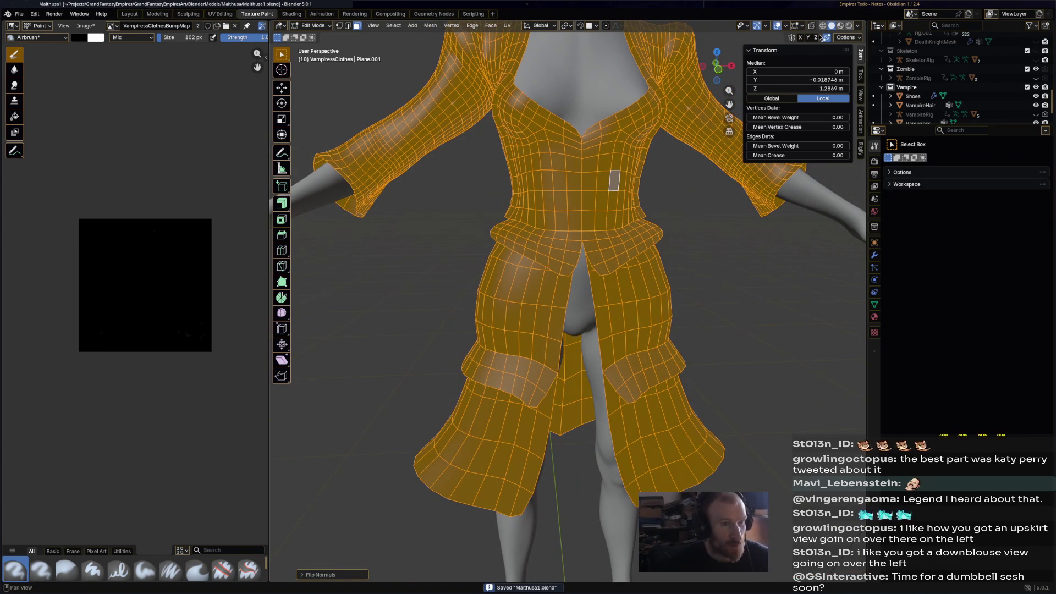
pyautogui.click(803, 25)
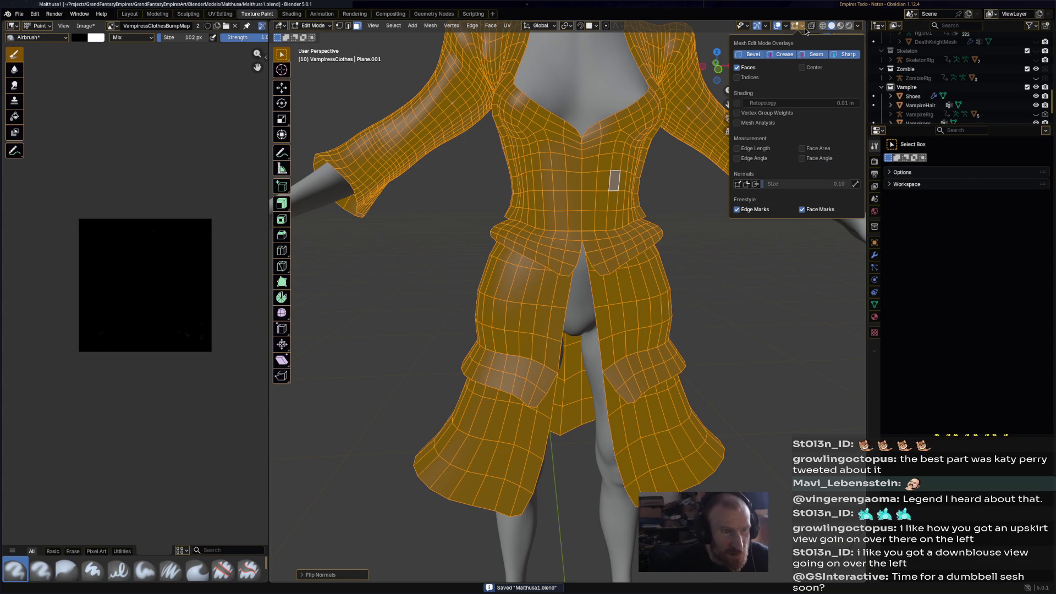
pyautogui.click(755, 185)
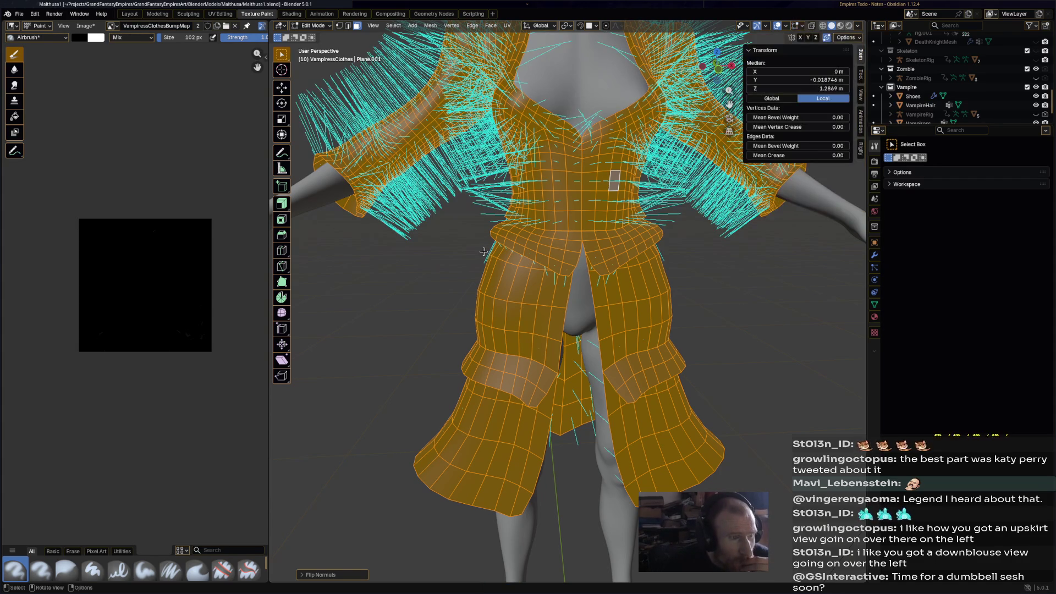
pyautogui.moveTo(657, 243)
pyautogui.mouseDown(button='middle')
pyautogui.moveTo(564, 223)
pyautogui.moveTo(547, 131)
pyautogui.moveTo(556, 234)
pyautogui.moveTo(694, 225)
pyautogui.moveTo(689, 242)
pyautogui.moveTo(547, 183)
pyautogui.moveTo(556, 190)
pyautogui.mouseUp(button='middle')
# Select the belt face band and an adjacent panel strip, flipping each one's normals
pyautogui.click(547, 184)
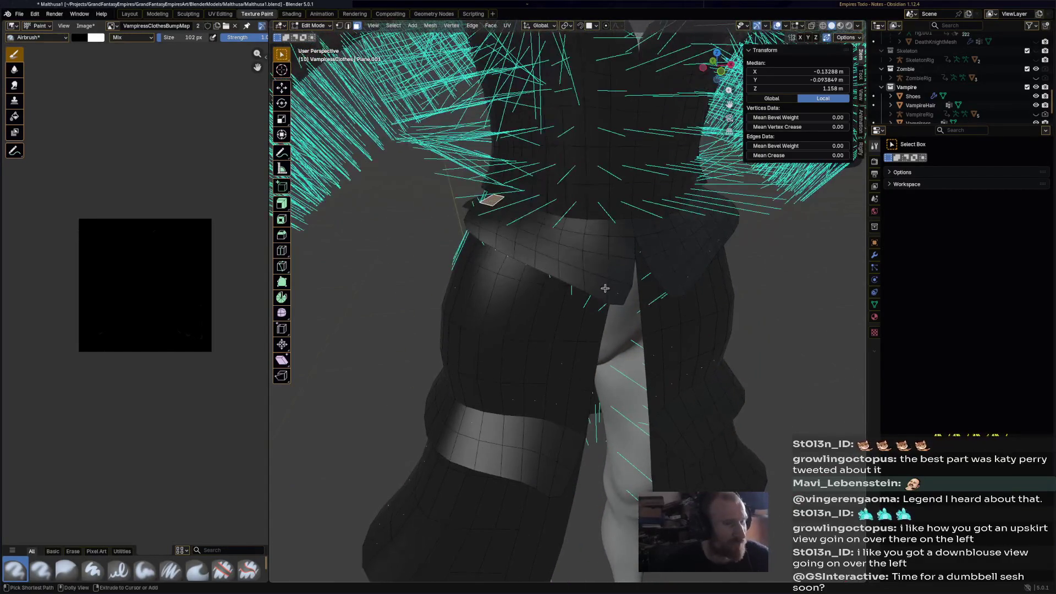
pyautogui.keyDown('ctrl'); pyautogui.click(614, 291); pyautogui.keyUp('ctrl')
pyautogui.moveTo(609, 292); pyautogui.dragTo(626, 286, button='middle')
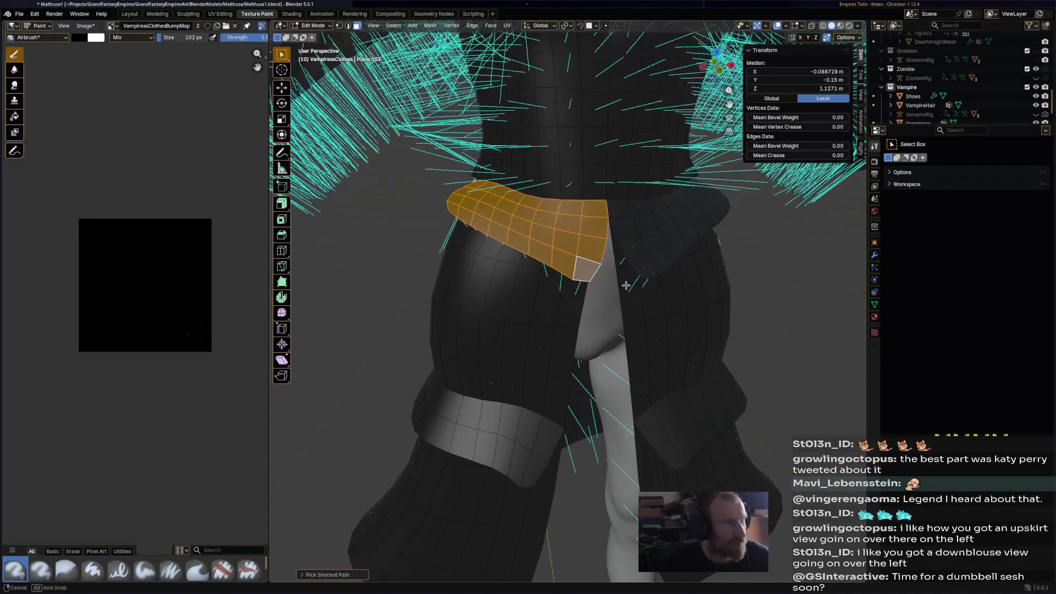
pyautogui.click(431, 27)
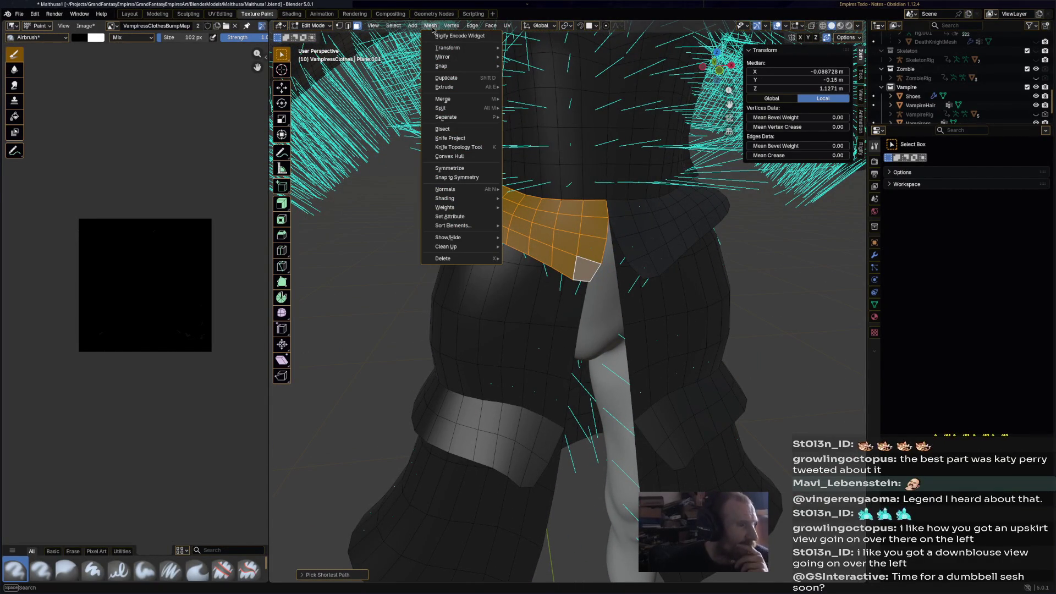
pyautogui.moveTo(480, 192)
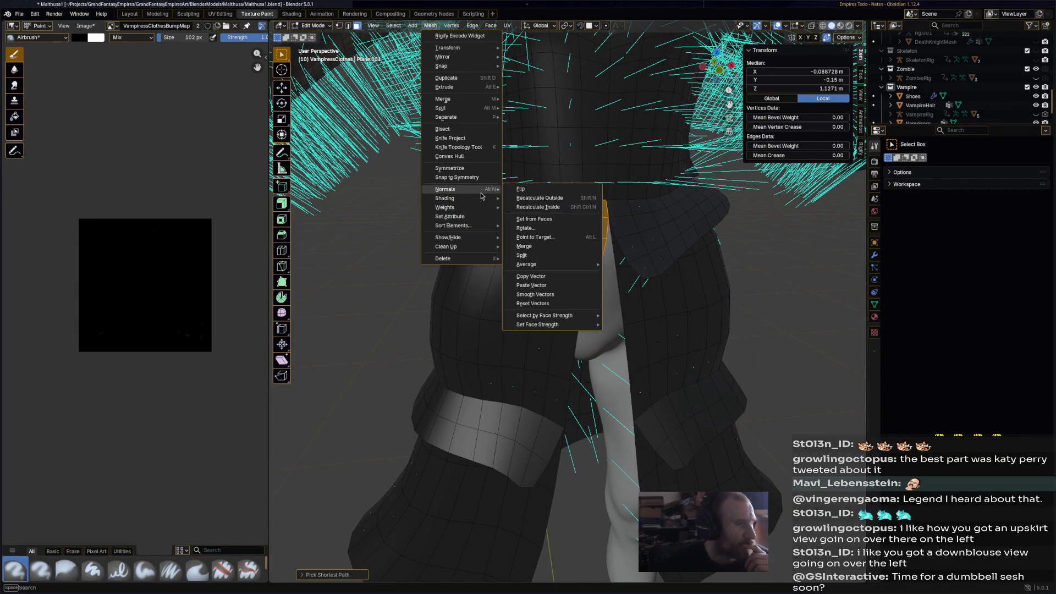
pyautogui.click(536, 193)
pyautogui.moveTo(536, 193)
pyautogui.mouseDown(button='middle')
pyautogui.moveTo(520, 181)
pyautogui.moveTo(622, 238)
pyautogui.mouseUp(button='middle')
pyautogui.click(520, 179)
pyautogui.keyDown('ctrl'); pyautogui.click(621, 242); pyautogui.keyUp('ctrl')
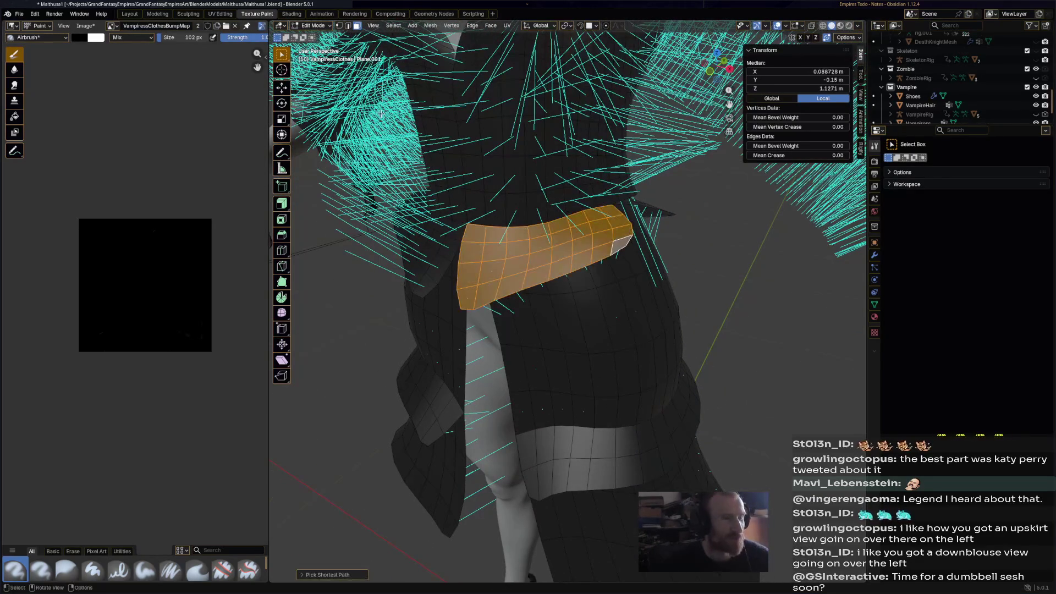
pyautogui.click(429, 27)
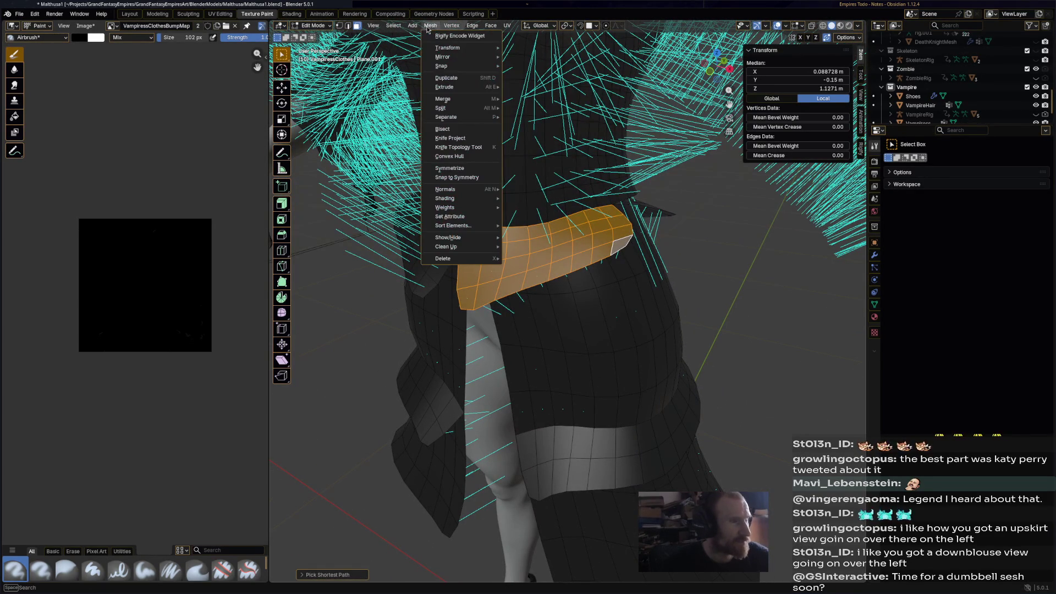
pyautogui.moveTo(464, 191)
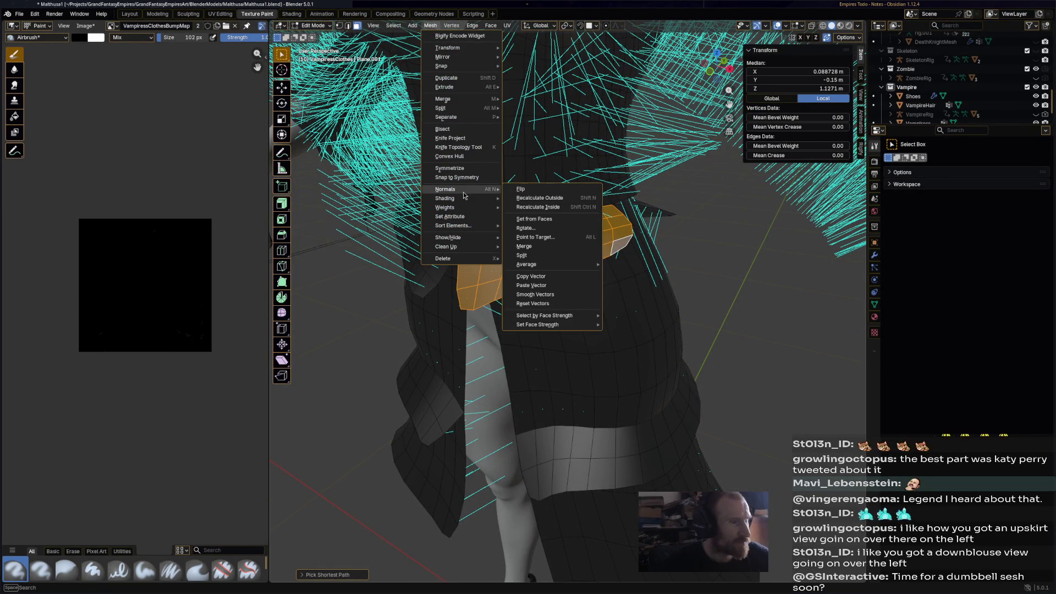
pyautogui.click(536, 190)
# Flip the normals of two more inverted face bands on neighbouring panels
pyautogui.moveTo(536, 190)
pyautogui.mouseDown(button='middle')
pyautogui.moveTo(530, 239)
pyautogui.moveTo(480, 167)
pyautogui.mouseUp(button='middle')
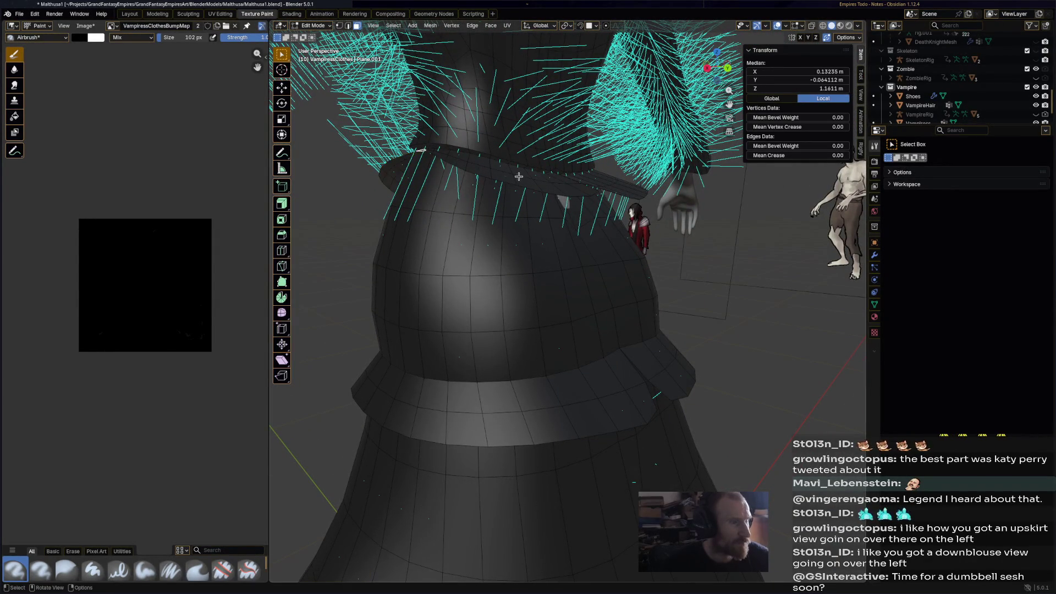
pyautogui.moveTo(423, 149)
pyautogui.mouseDown(button='middle')
pyautogui.moveTo(550, 195)
pyautogui.moveTo(429, 65)
pyautogui.mouseUp(button='middle')
pyautogui.keyDown('ctrl'); pyautogui.click(556, 199); pyautogui.keyUp('ctrl')
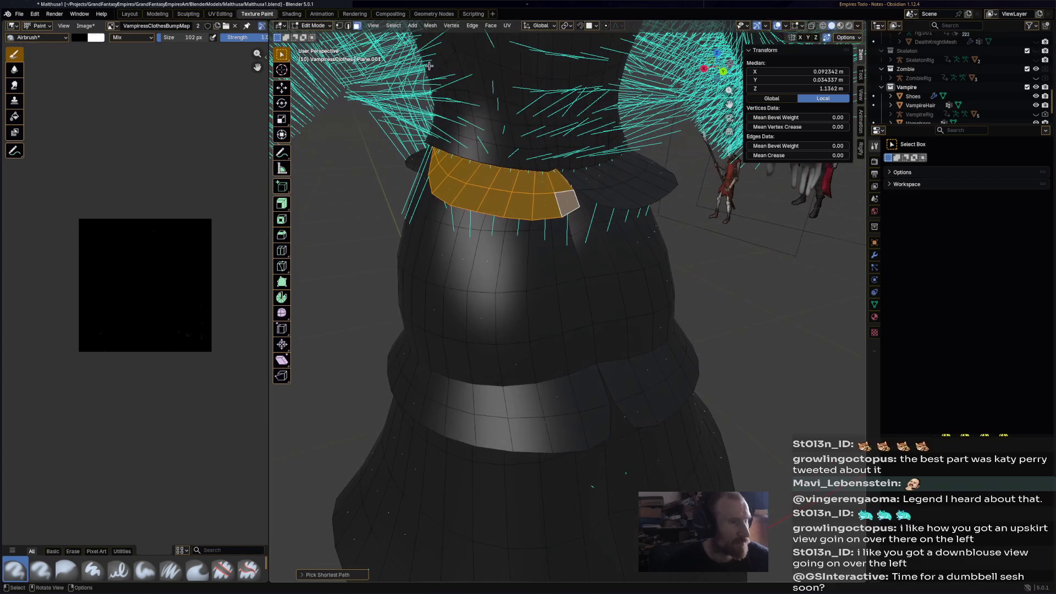
pyautogui.click(429, 29)
pyautogui.moveTo(468, 190)
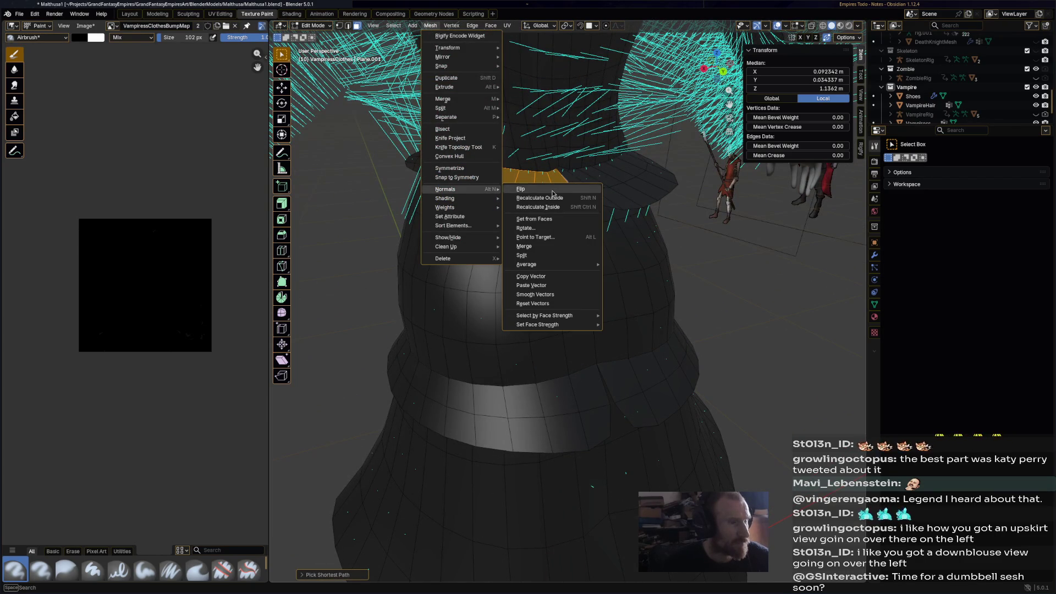
pyautogui.click(553, 192)
pyautogui.moveTo(609, 189)
pyautogui.mouseDown(button='middle')
pyautogui.moveTo(607, 202)
pyautogui.moveTo(639, 198)
pyautogui.mouseUp(button='middle')
pyautogui.keyDown('ctrl'); pyautogui.click(719, 191); pyautogui.keyUp('ctrl')
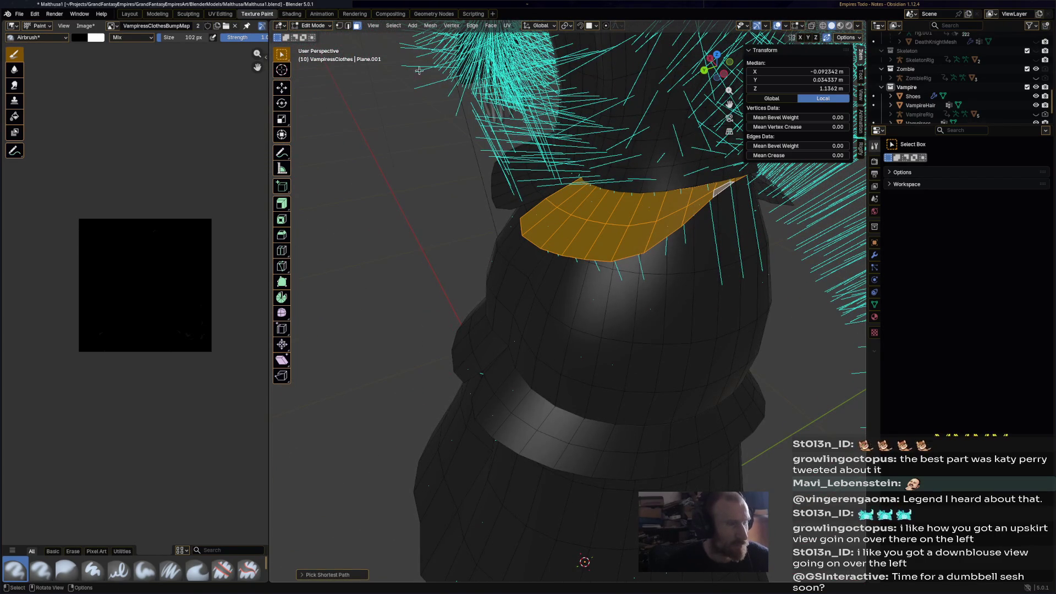
pyautogui.click(428, 29)
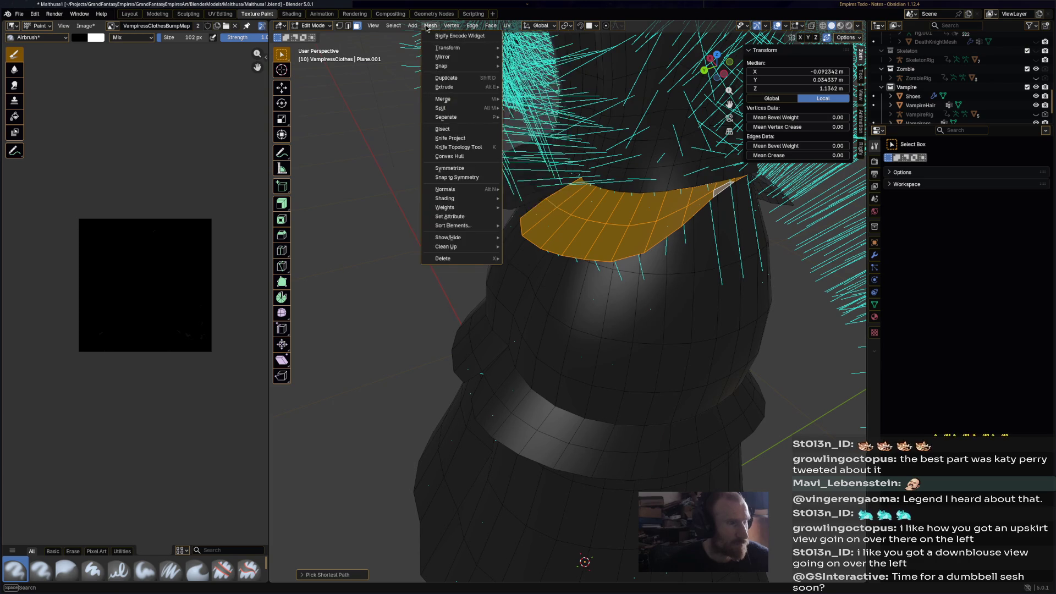
pyautogui.moveTo(456, 189)
pyautogui.click(552, 192)
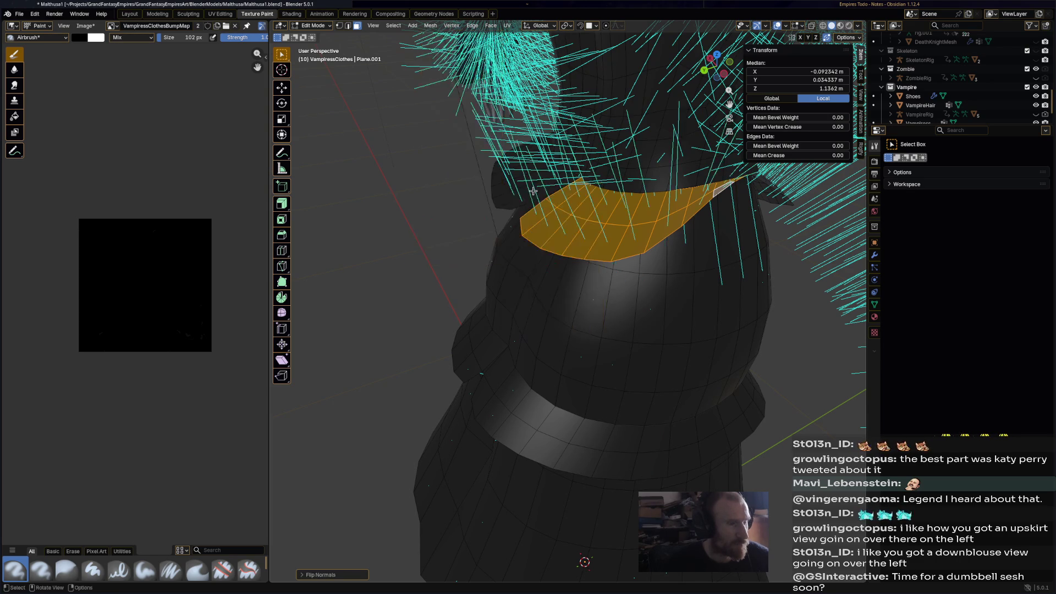
pyautogui.moveTo(552, 192)
pyautogui.mouseDown(button='middle')
pyautogui.moveTo(478, 232)
pyautogui.moveTo(448, 229)
pyautogui.moveTo(494, 228)
pyautogui.moveTo(550, 202)
pyautogui.moveTo(593, 301)
pyautogui.moveTo(626, 279)
pyautogui.moveTo(638, 239)
pyautogui.moveTo(437, 84)
pyautogui.mouseUp(button='middle')
# Select a waist region of faces, then clear that selection
pyautogui.click(568, 309)
pyautogui.keyDown('ctrl'); pyautogui.click(628, 218); pyautogui.keyUp('ctrl')
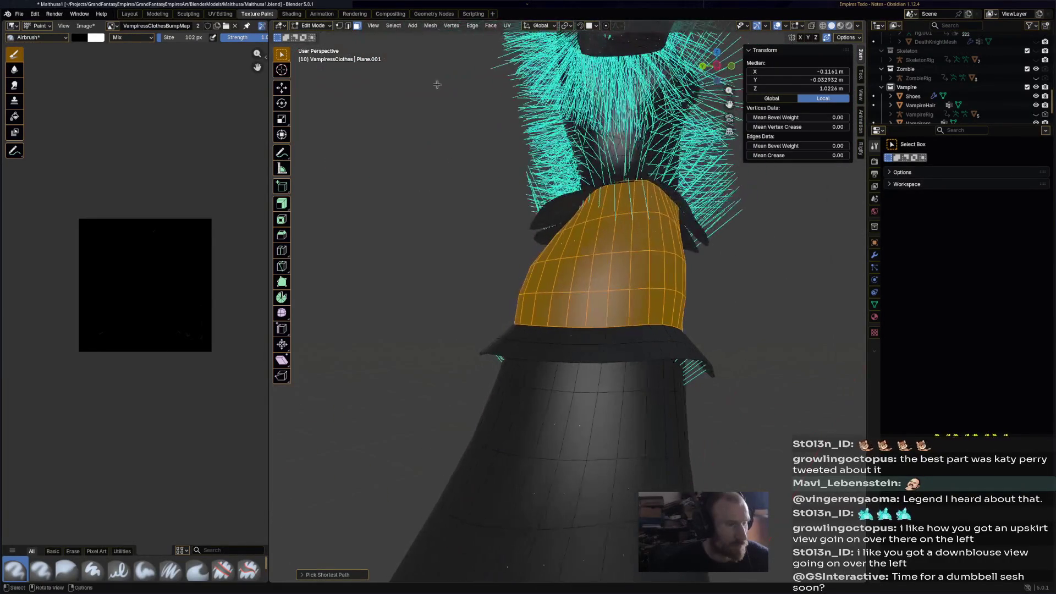
pyautogui.click(431, 26)
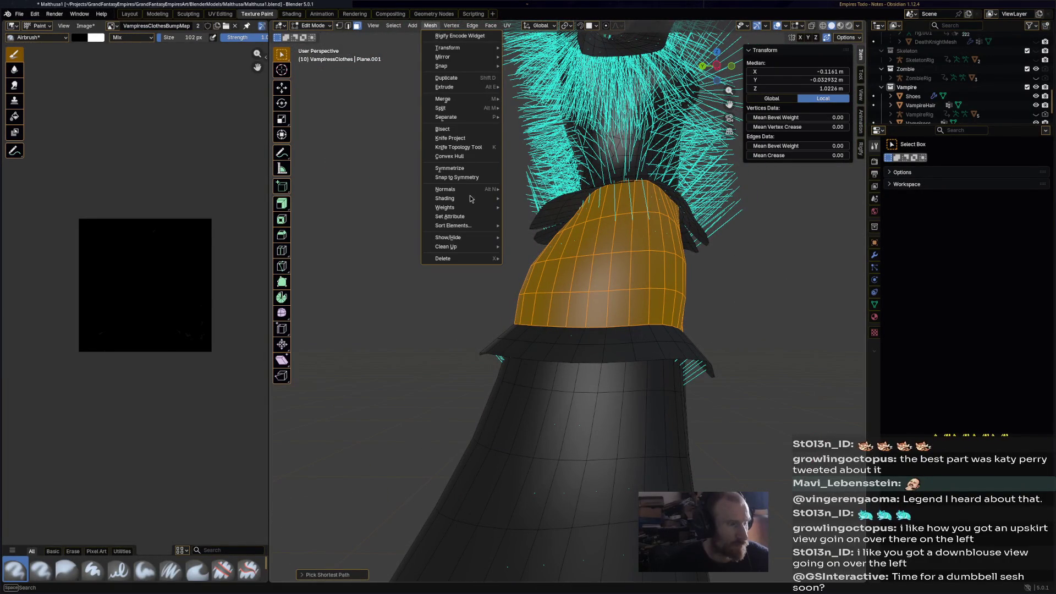
pyautogui.click(533, 198)
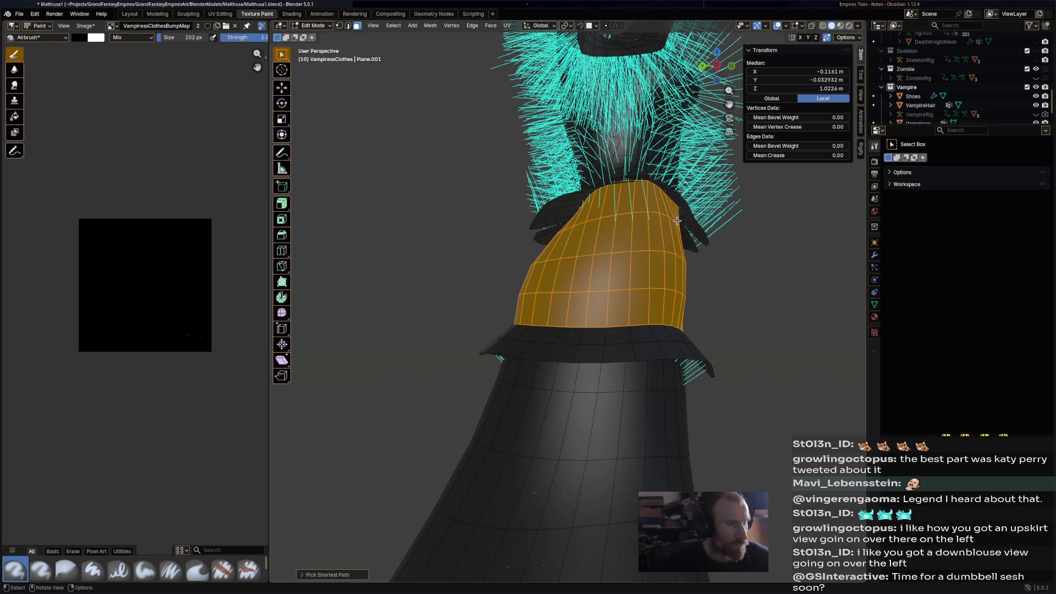
pyautogui.moveTo(677, 221)
pyautogui.mouseDown(button='middle')
pyautogui.moveTo(631, 222)
pyautogui.moveTo(625, 325)
pyautogui.moveTo(549, 297)
pyautogui.moveTo(625, 304)
pyautogui.moveTo(573, 363)
pyautogui.moveTo(573, 420)
pyautogui.moveTo(666, 427)
pyautogui.moveTo(582, 396)
pyautogui.mouseUp(button='middle')
pyautogui.click(645, 218)
# Select the skirt hem and belt band faces by shortest-path picking
pyautogui.keyDown('ctrl'); pyautogui.click(572, 420); pyautogui.keyUp('ctrl')
pyautogui.keyDown('ctrl'); pyautogui.click(579, 398); pyautogui.keyUp('ctrl')
pyautogui.moveTo(601, 326)
pyautogui.mouseDown(button='middle')
pyautogui.moveTo(434, 358)
pyautogui.moveTo(533, 141)
pyautogui.moveTo(582, 205)
pyautogui.moveTo(609, 194)
pyautogui.mouseUp(button='middle')
pyautogui.keyDown('ctrl'); pyautogui.click(543, 111); pyautogui.keyUp('ctrl')
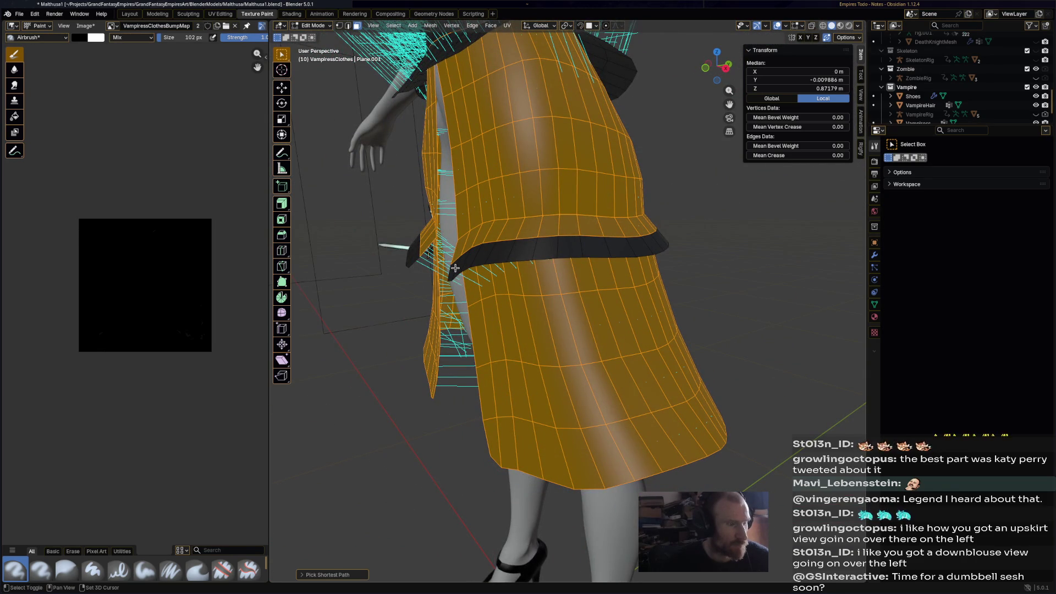
pyautogui.moveTo(455, 268); pyautogui.dragTo(503, 264, button='middle')
pyautogui.keyDown('ctrl'); pyautogui.click(665, 246); pyautogui.keyUp('ctrl')
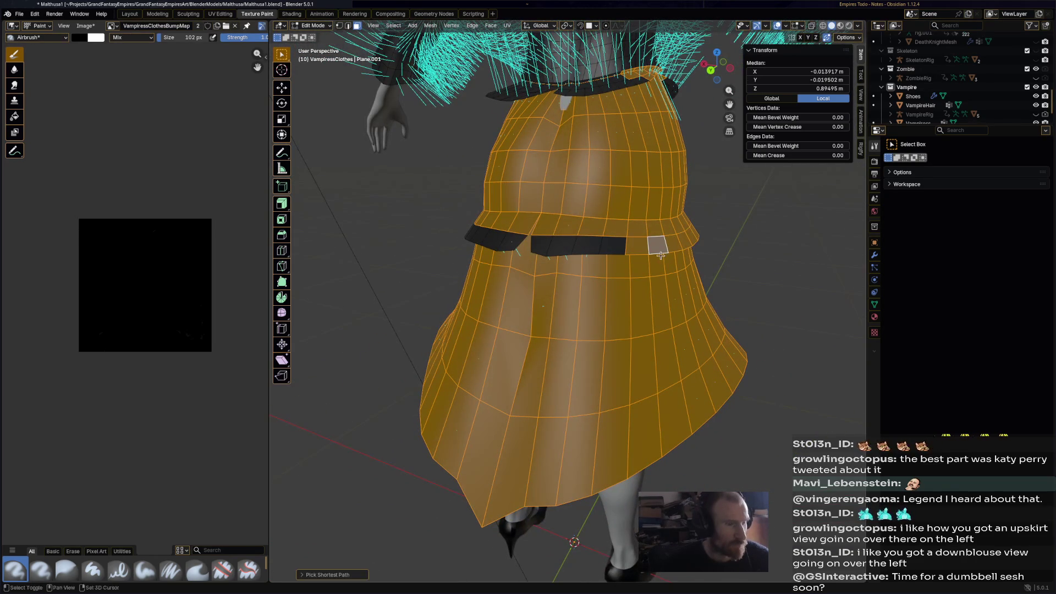
pyautogui.keyDown('ctrl'); pyautogui.click(543, 248); pyautogui.keyUp('ctrl')
pyautogui.moveTo(545, 250)
pyautogui.mouseDown(button='middle')
pyautogui.moveTo(667, 251)
pyautogui.moveTo(573, 262)
pyautogui.mouseUp(button='middle')
pyautogui.keyDown('ctrl'); pyautogui.click(577, 259); pyautogui.keyUp('ctrl')
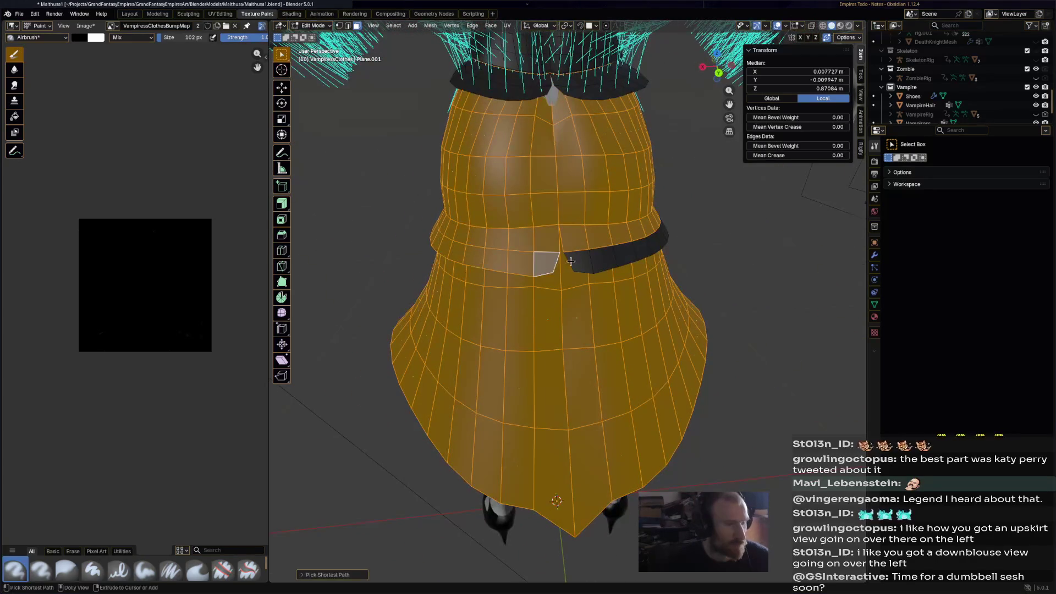
pyautogui.moveTo(648, 270)
pyautogui.mouseDown(button='middle')
pyautogui.moveTo(439, 255)
pyautogui.moveTo(572, 299)
pyautogui.mouseUp(button='middle')
pyautogui.keyDown('ctrl'); pyautogui.click(577, 302); pyautogui.keyUp('ctrl')
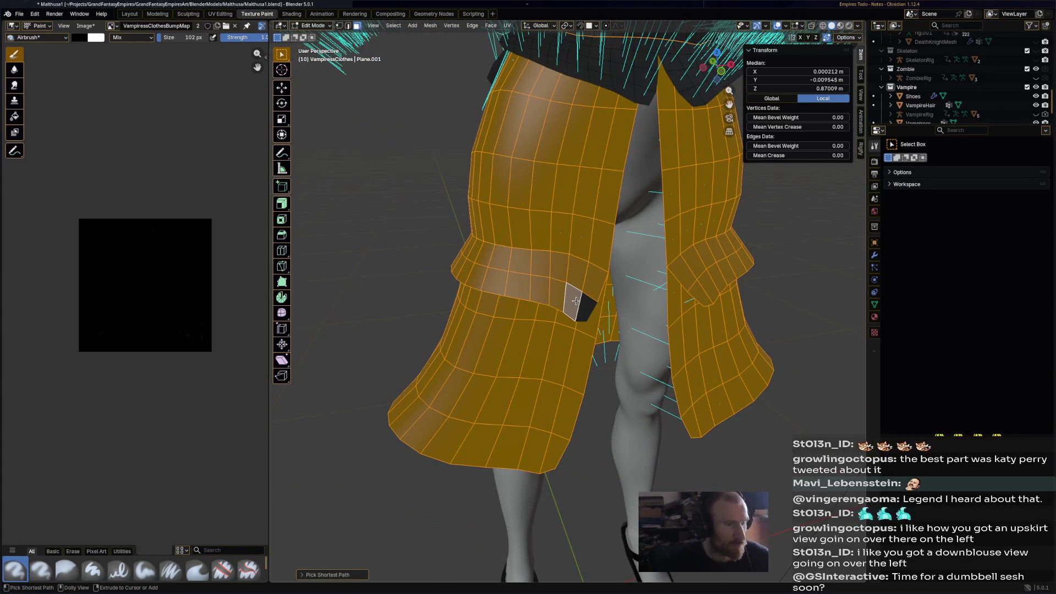
# Flip the normals of the selected skirt and belt panels
pyautogui.click(431, 25)
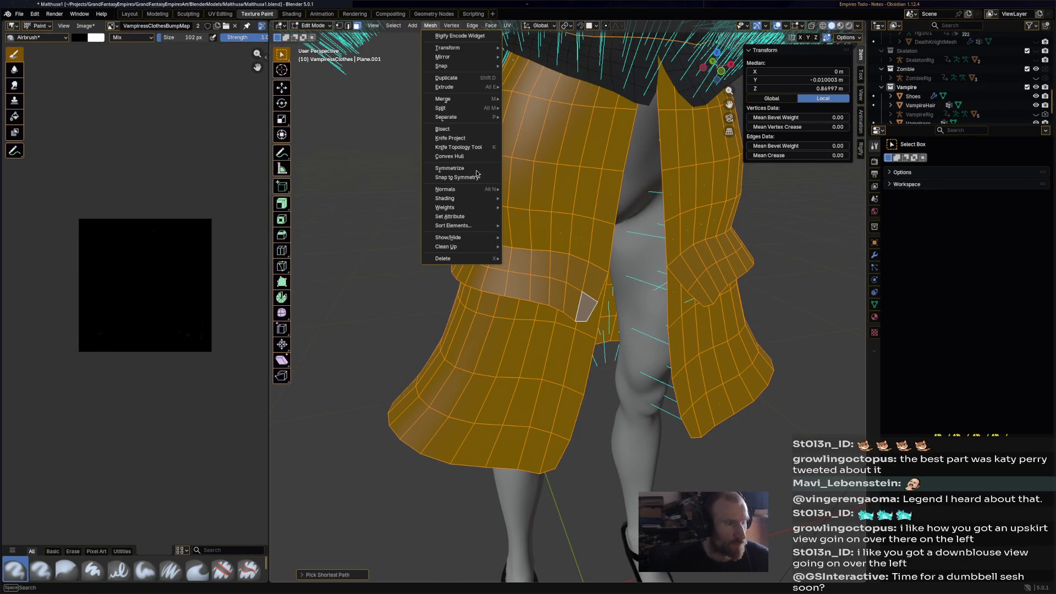
pyautogui.moveTo(478, 197)
pyautogui.click(526, 192)
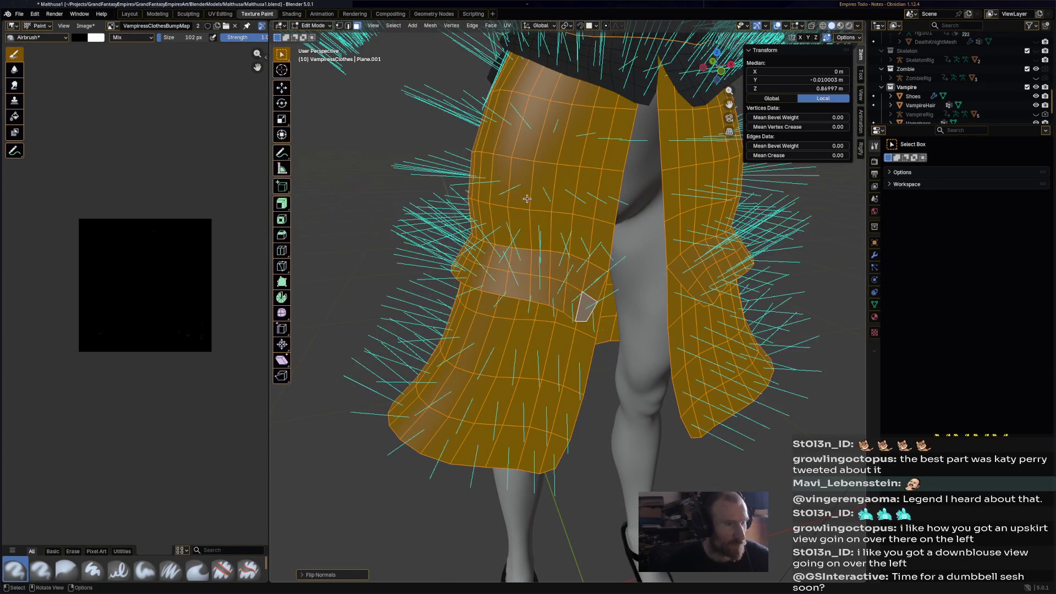
pyautogui.moveTo(527, 194); pyautogui.dragTo(495, 176, button='middle')
pyautogui.scroll(-5, 496, 176)
# Deselect all, turn off the face-normal overlay, and save Malthusa1.blend
pyautogui.hotkey('alt', 'a')
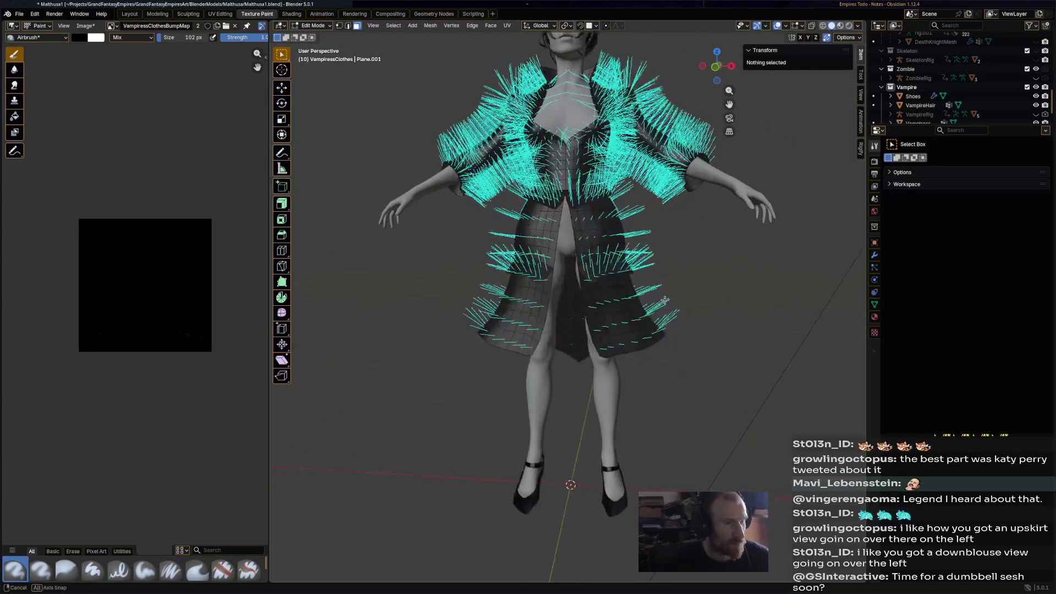
pyautogui.moveTo(528, 231)
pyautogui.mouseDown(button='middle')
pyautogui.moveTo(587, 286)
pyautogui.moveTo(306, 314)
pyautogui.moveTo(330, 310)
pyautogui.mouseUp(button='middle')
pyautogui.hotkey('ctrl', 's')
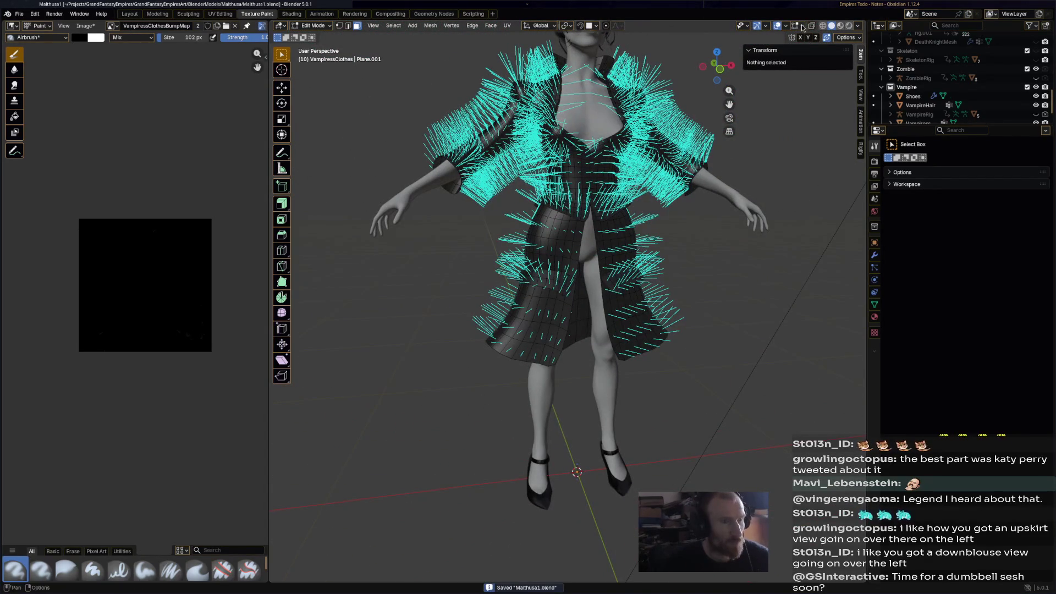
pyautogui.click(803, 27)
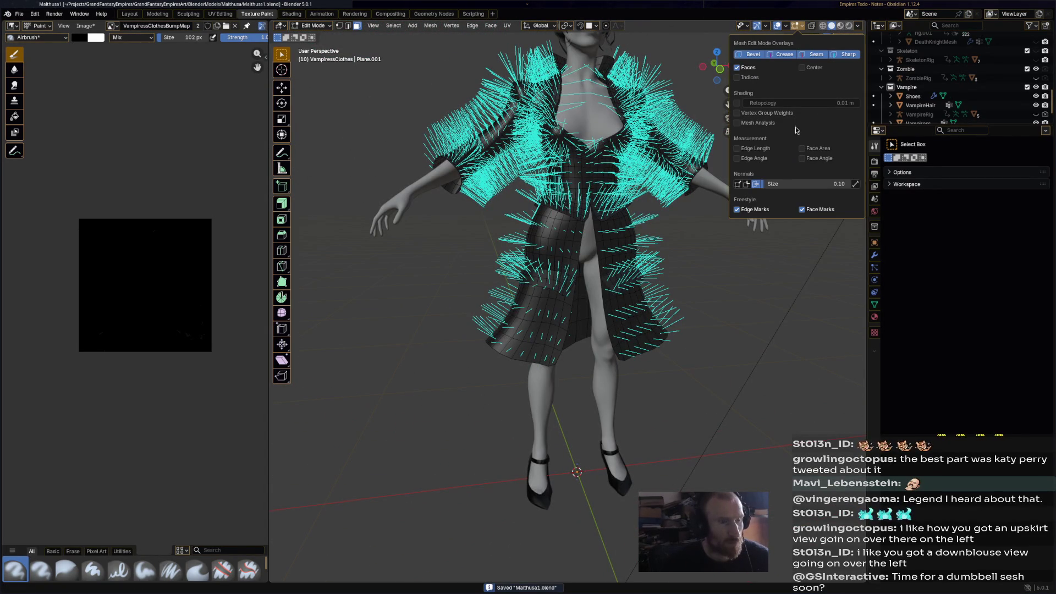
pyautogui.click(757, 185)
pyautogui.press('n')
pyautogui.moveTo(363, 110); pyautogui.dragTo(347, 40, button='middle')
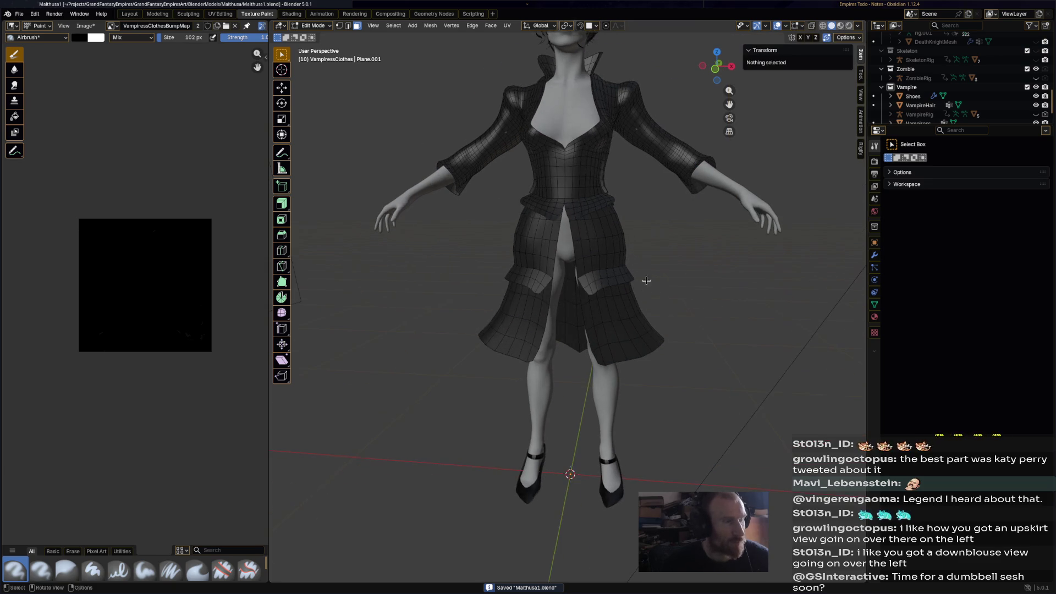
pyautogui.hotkey('ctrl', 's')
pyautogui.click(316, 26)
# Switch the coat to Texture Paint and undo a test stroke on the upper chest
pyautogui.click(328, 86)
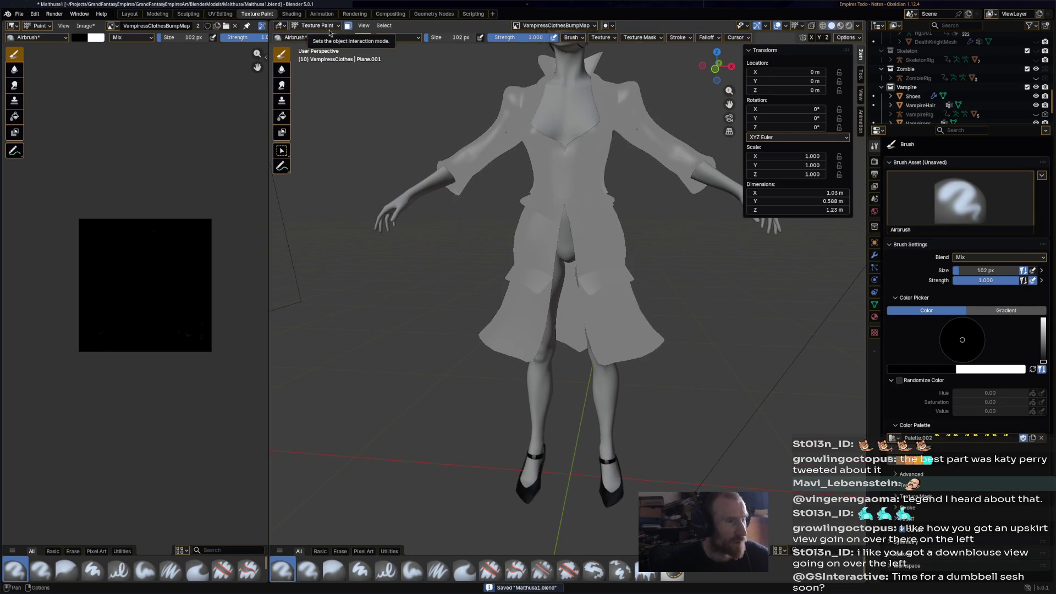
pyautogui.scroll(4, 589, 236)
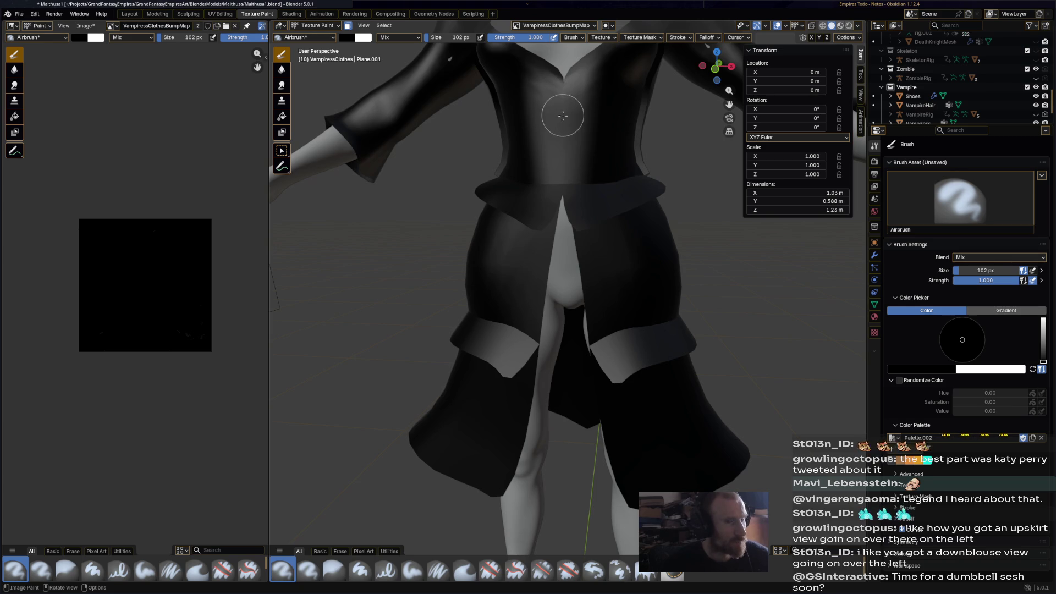
pyautogui.moveTo(519, 55); pyautogui.dragTo(551, 93)
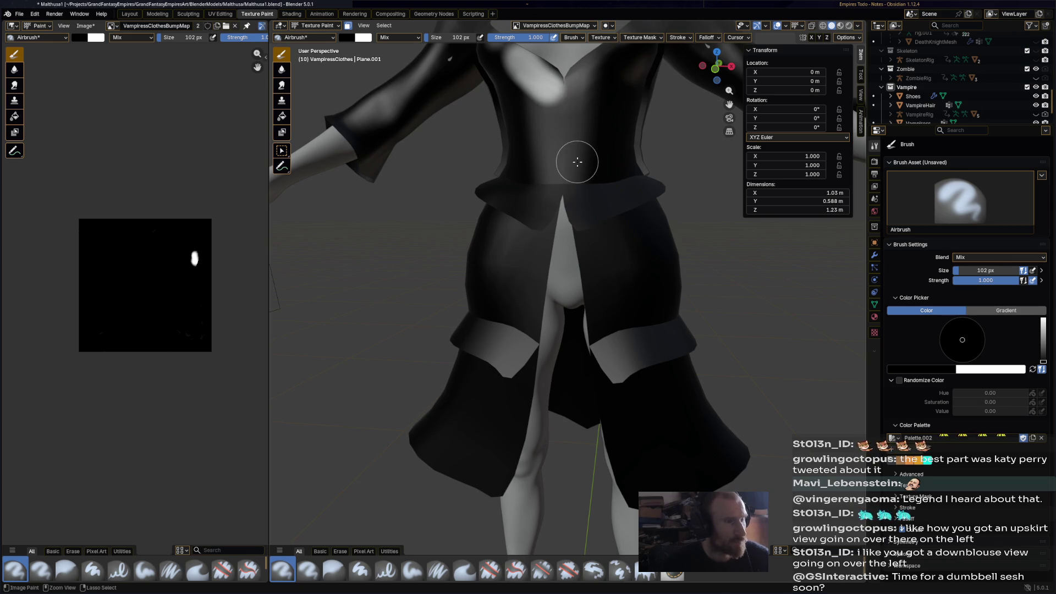
pyautogui.hotkey('ctrl', 'z')
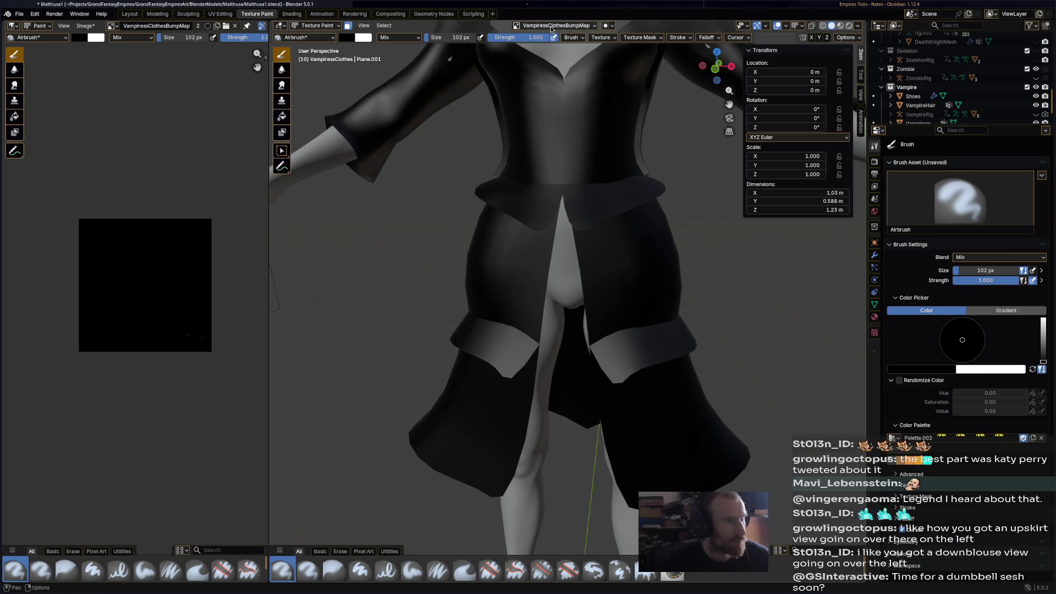
# Show the coat in Material Preview shading, undoing a stray chest dab
pyautogui.click(840, 25)
pyautogui.scroll(2, 602, 208)
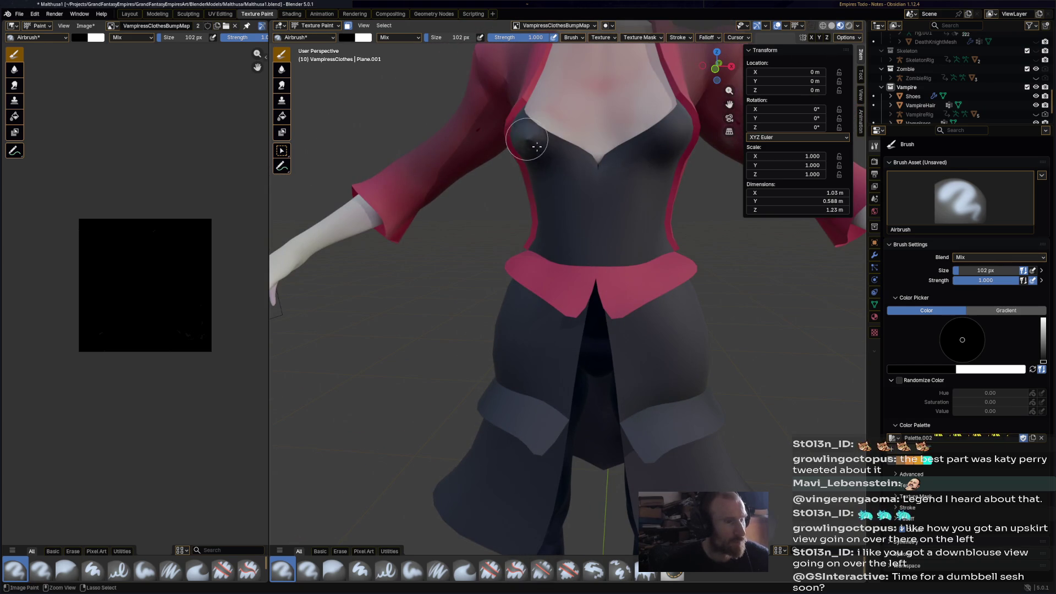
pyautogui.moveTo(537, 146); pyautogui.dragTo(573, 236)
pyautogui.hotkey('ctrl', 'z')
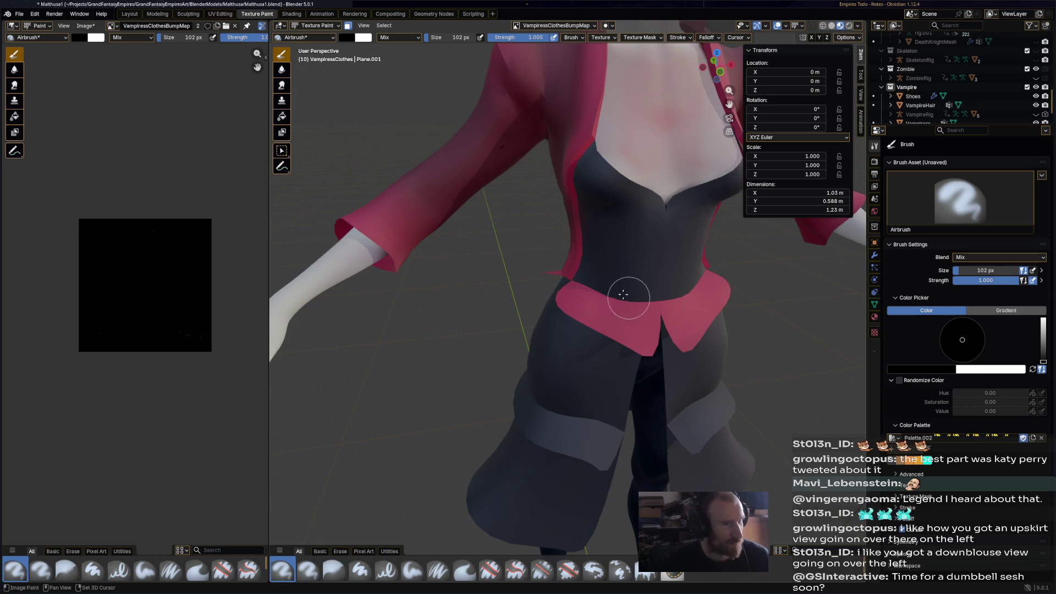
pyautogui.moveTo(623, 294)
pyautogui.mouseDown(button='middle')
pyautogui.moveTo(572, 245)
pyautogui.moveTo(585, 229)
pyautogui.moveTo(576, 247)
pyautogui.moveTo(505, 292)
pyautogui.mouseUp(button='middle')
pyautogui.moveTo(566, 410)
pyautogui.mouseDown(button='middle')
pyautogui.moveTo(438, 209)
pyautogui.moveTo(647, 235)
pyautogui.moveTo(555, 238)
pyautogui.mouseUp(button='middle')
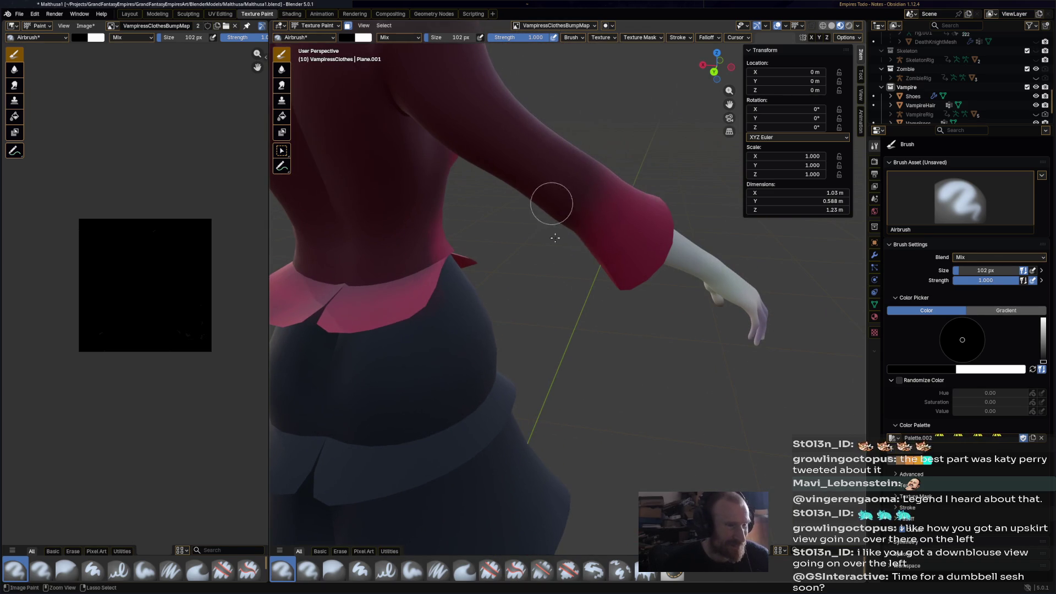
# Paint raised bumps on the coat's upper sleeve and shoulder
pyautogui.moveTo(592, 192)
pyautogui.mouseDown(button='middle')
pyautogui.moveTo(605, 215)
pyautogui.moveTo(620, 189)
pyautogui.moveTo(588, 243)
pyautogui.mouseUp(button='middle')
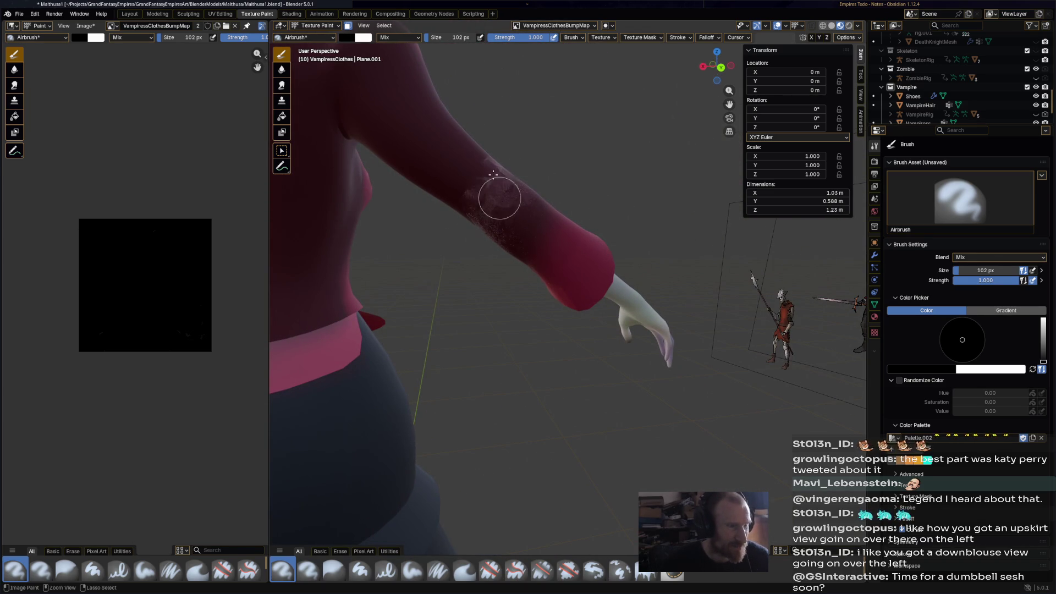
pyautogui.moveTo(472, 170)
pyautogui.mouseDown(button='middle')
pyautogui.moveTo(462, 224)
pyautogui.moveTo(350, 233)
pyautogui.moveTo(379, 231)
pyautogui.moveTo(361, 235)
pyautogui.mouseUp(button='middle')
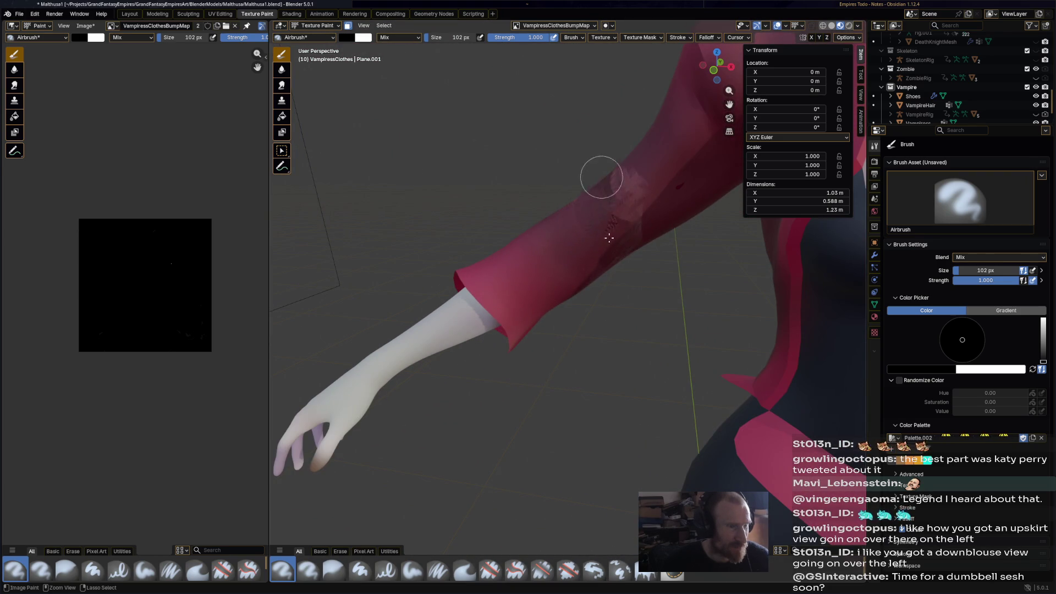
pyautogui.moveTo(667, 196)
pyautogui.mouseDown(button='middle')
pyautogui.moveTo(698, 221)
pyautogui.moveTo(594, 220)
pyautogui.mouseUp(button='middle')
pyautogui.scroll(2, 530, 213)
pyautogui.moveTo(531, 212); pyautogui.dragTo(510, 245, button='middle')
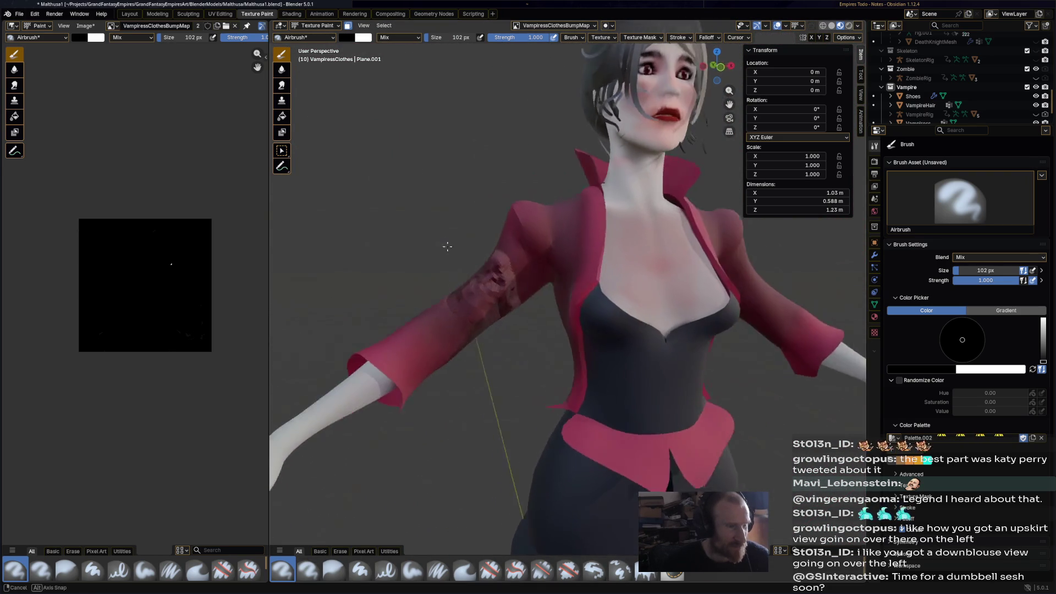
pyautogui.scroll(2, 483, 254)
pyautogui.moveTo(508, 245); pyautogui.dragTo(534, 249)
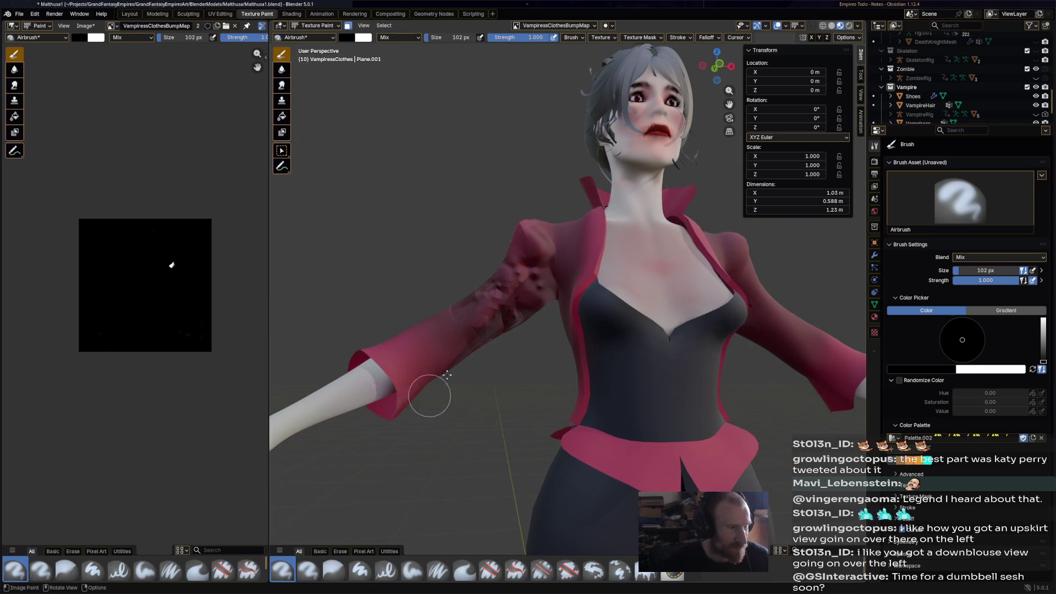
# Paint bumps across the back shoulder and down the back onto the hem
pyautogui.moveTo(447, 375)
pyautogui.mouseDown(button='middle')
pyautogui.moveTo(550, 353)
pyautogui.moveTo(655, 275)
pyautogui.mouseUp(button='middle')
pyautogui.moveTo(654, 276)
pyautogui.mouseDown()
pyautogui.moveTo(605, 275)
pyautogui.moveTo(642, 236)
pyautogui.moveTo(655, 330)
pyautogui.moveTo(495, 286)
pyautogui.moveTo(467, 330)
pyautogui.moveTo(401, 318)
pyautogui.moveTo(539, 226)
pyautogui.moveTo(330, 220)
pyautogui.moveTo(418, 187)
pyautogui.moveTo(394, 219)
pyautogui.moveTo(471, 333)
pyautogui.mouseUp()
pyautogui.moveTo(504, 395)
pyautogui.mouseDown()
pyautogui.moveTo(515, 440)
pyautogui.moveTo(422, 396)
pyautogui.moveTo(420, 434)
pyautogui.mouseUp()
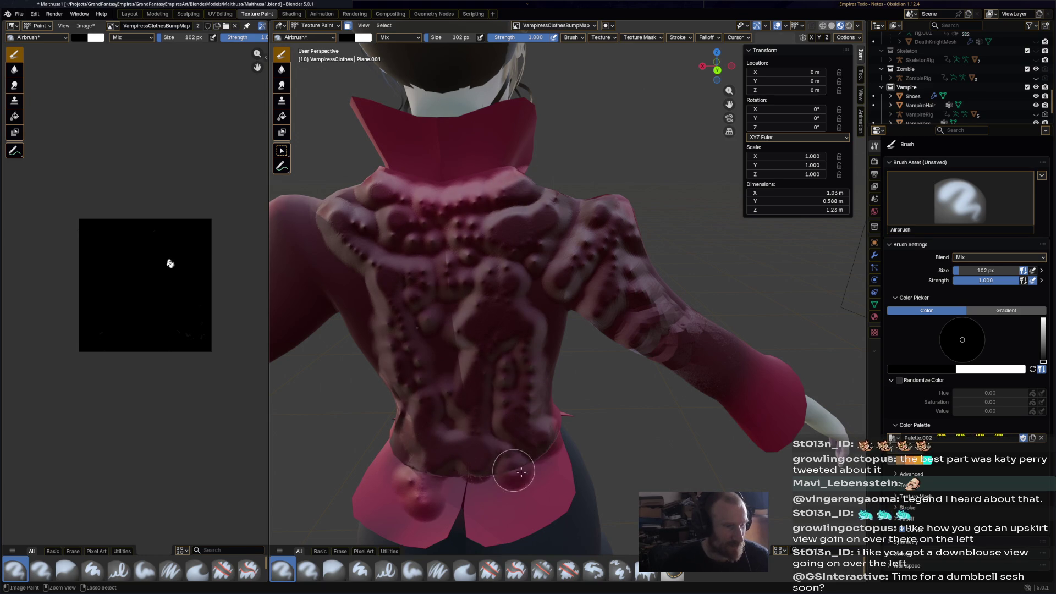